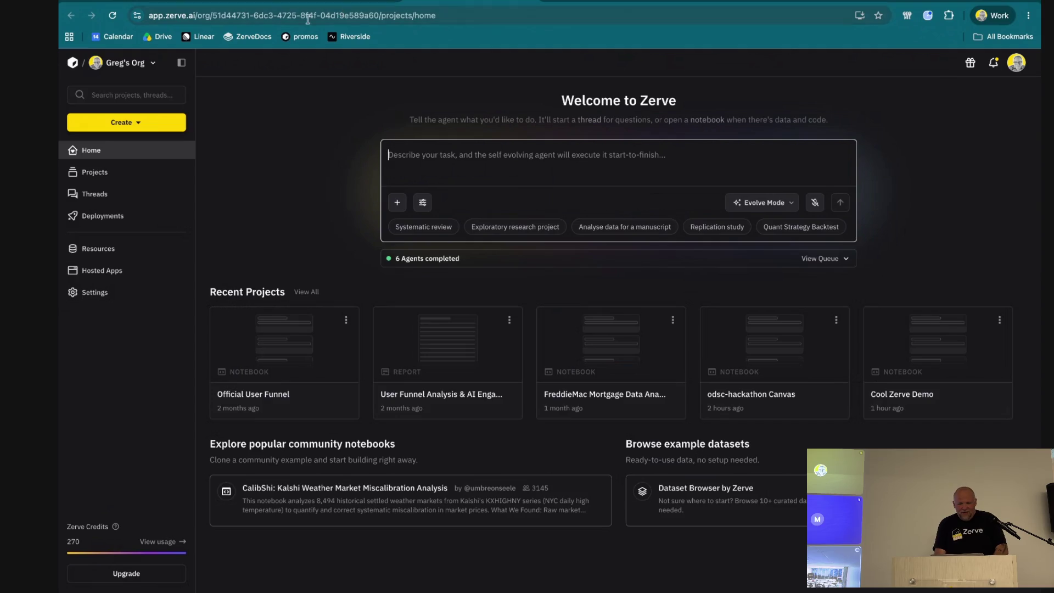
# Load the create promo codes canvas from the pasted address
pyautogui.click(695, 15)
pyautogui.write('app.zerve.ai/canvas/96e0a25a-d0df-4848-a2ab-01d784388f45?layer_id=ba96d655-c203-4d6b-97de-ee2fd84c542b&left_sidebar=layers')
pyautogui.press('Return')
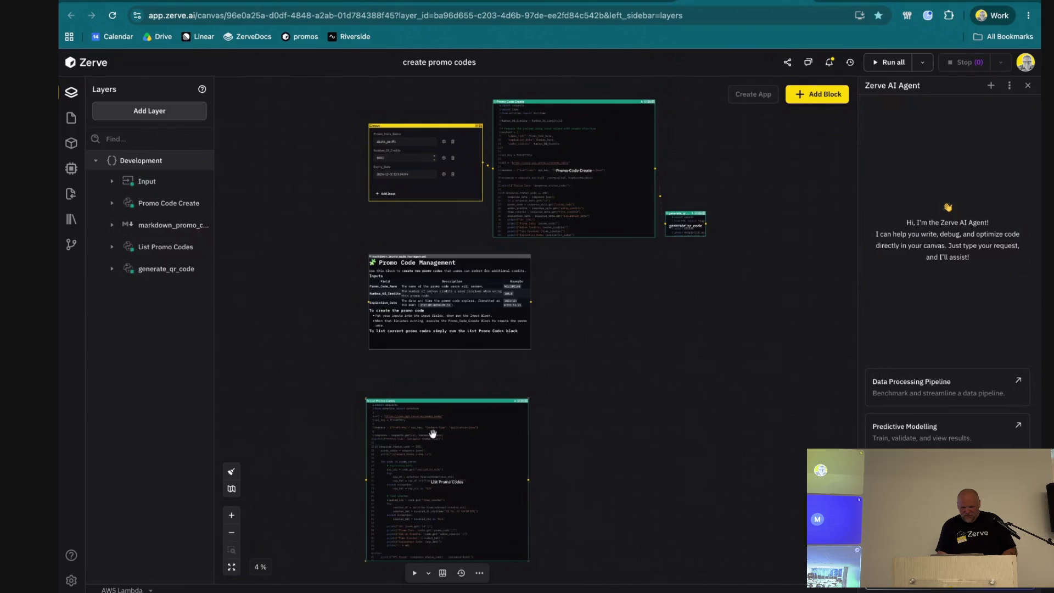
# Change the address from canvas to notebook and reload the page
pyautogui.click(203, 23)
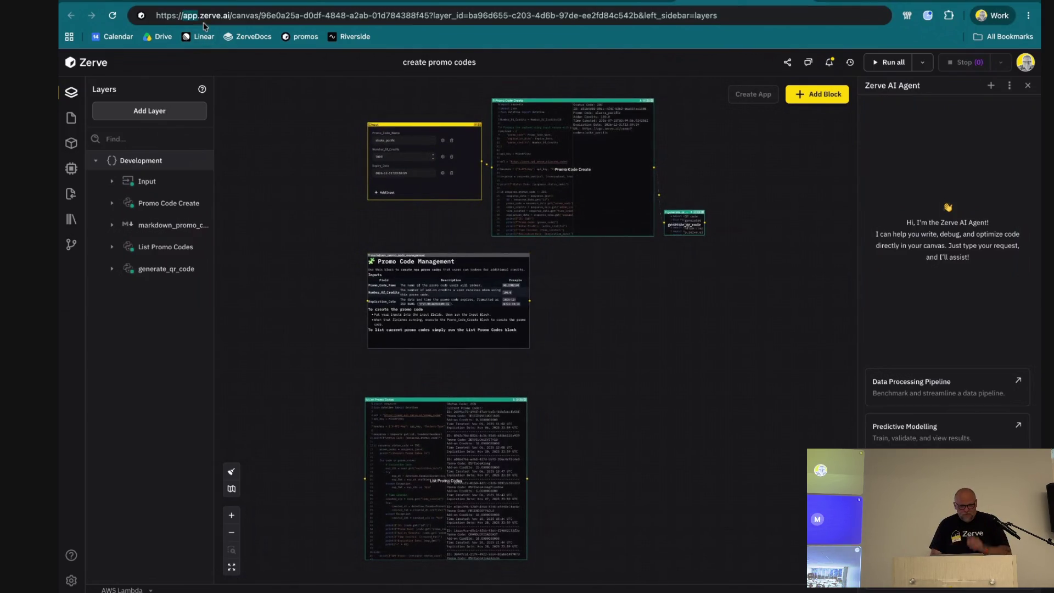
pyautogui.doubleClick(232, 15)
pyautogui.write('note')
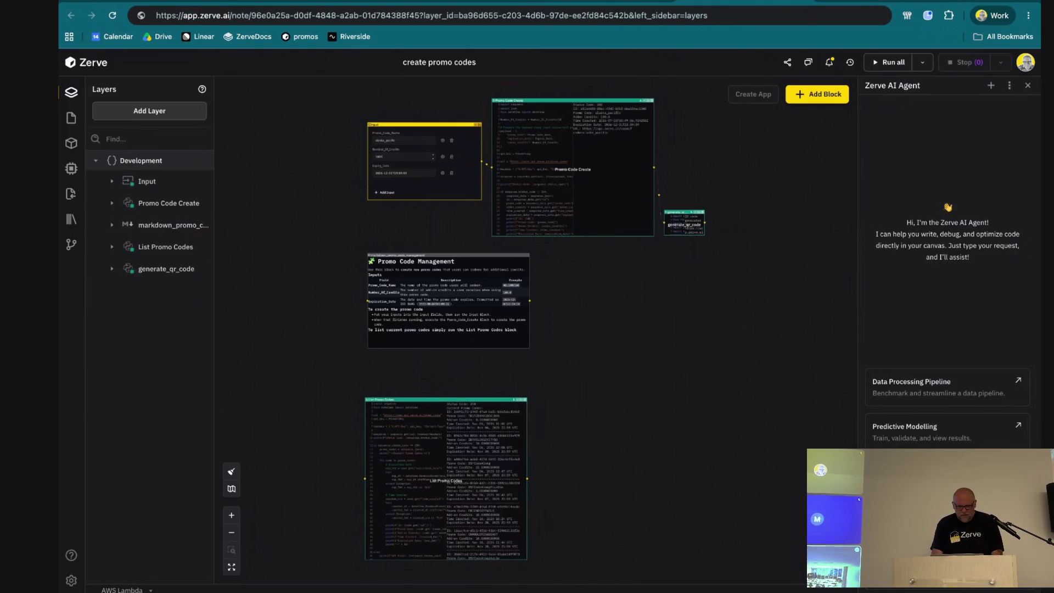
pyautogui.write('book')
pyautogui.press('Return')
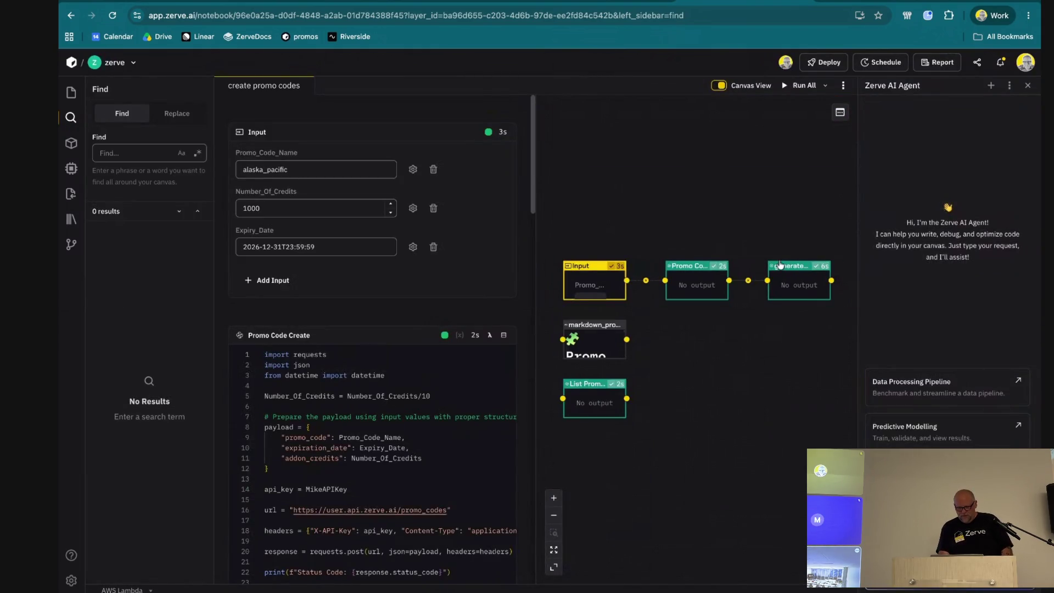
# Set the promo code name to udem and the credits to 250
pyautogui.click(291, 171)
pyautogui.doubleClick(291, 171)
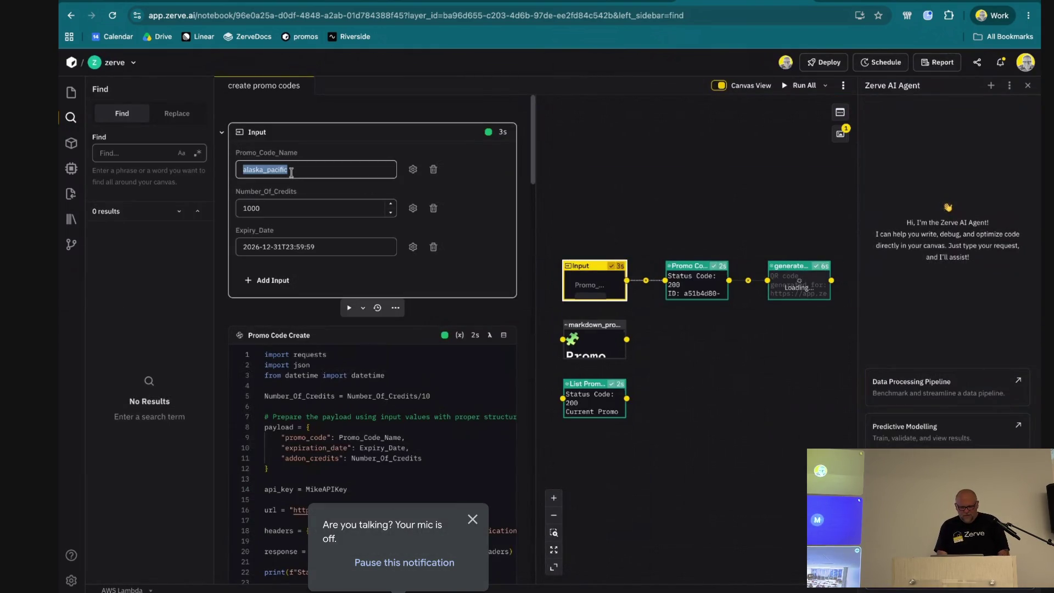
pyautogui.write('udem')
pyautogui.press('Tab')
pyautogui.press('Tab')
pyautogui.press('Tab')
pyautogui.press('Tab')
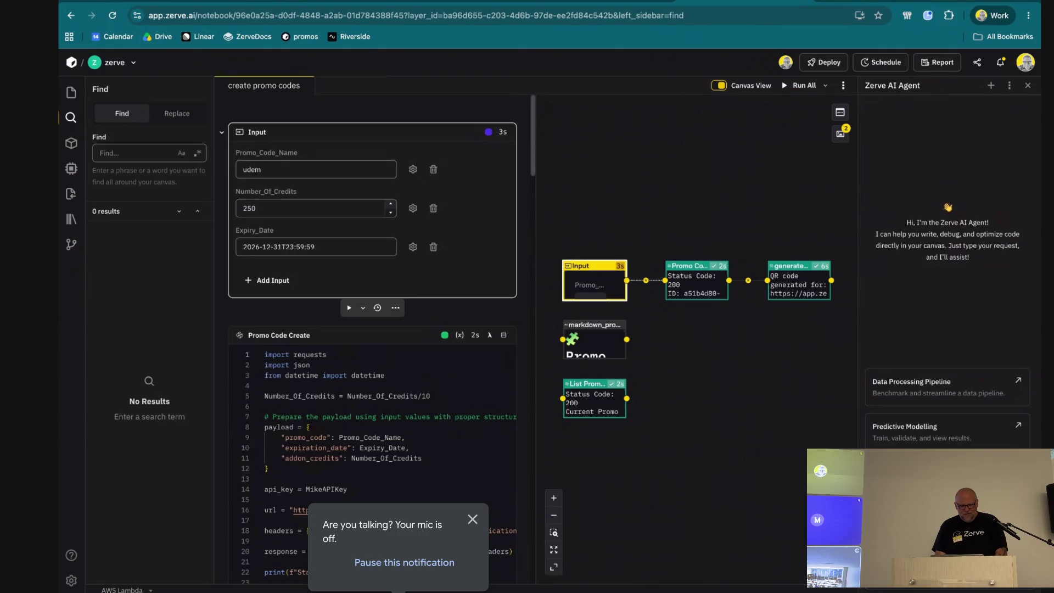
# Run the pipeline from the input block onward
pyautogui.click(362, 307)
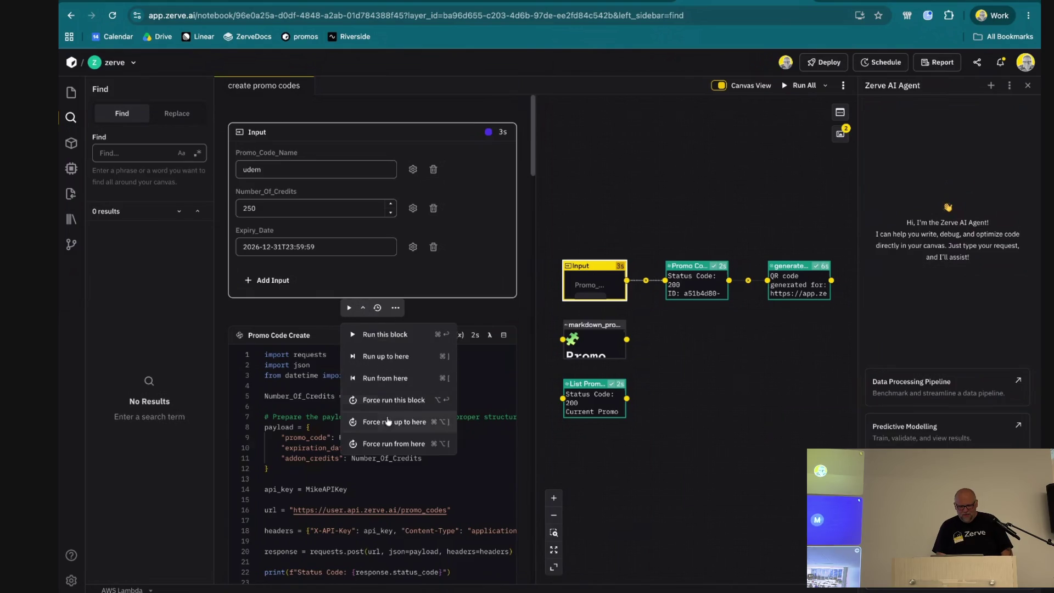
pyautogui.click(386, 378)
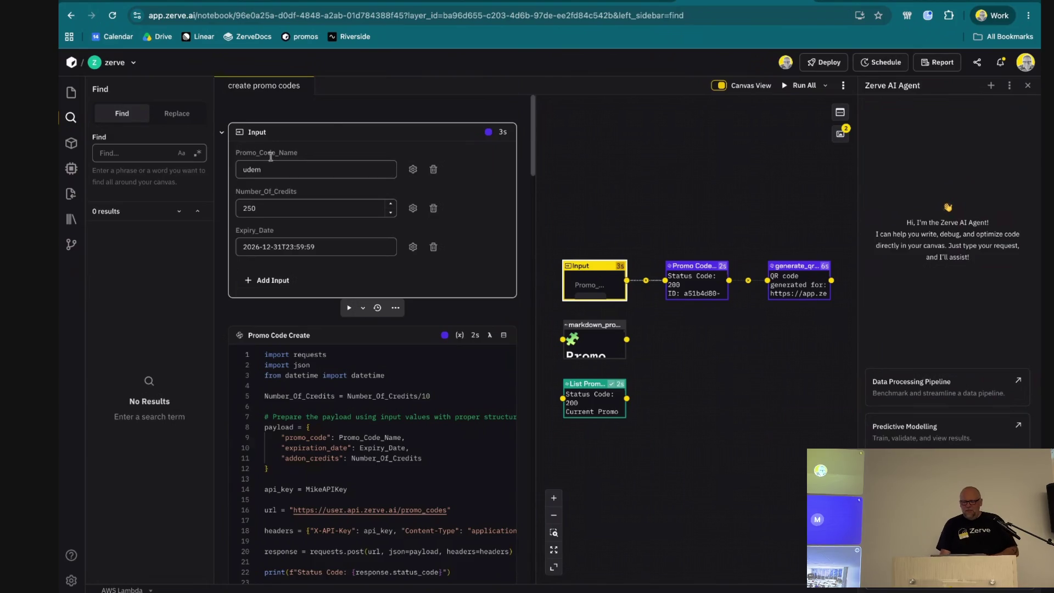
pyautogui.scroll(5, 664, 294)
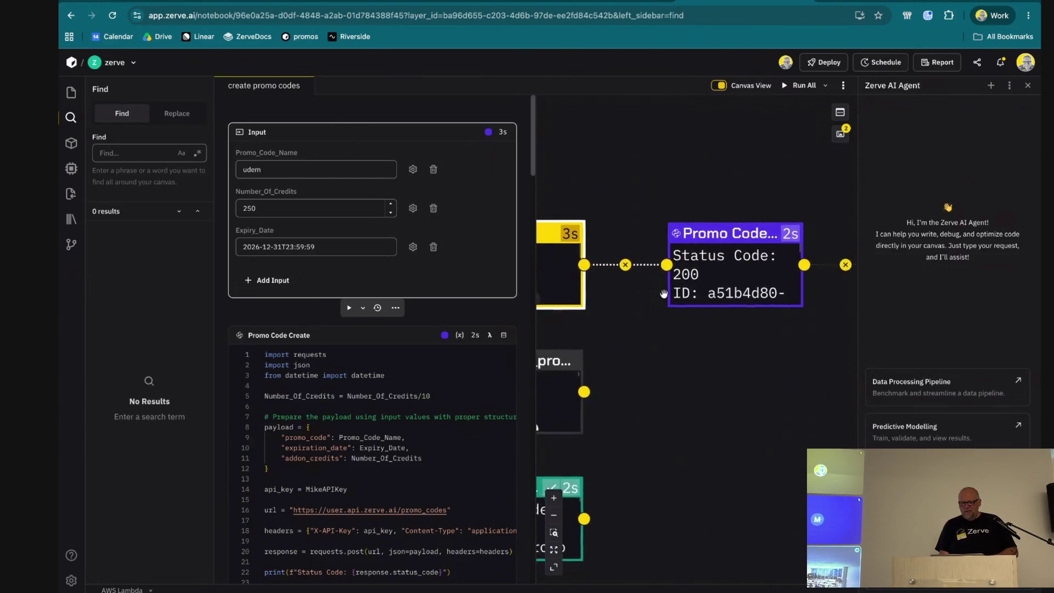
pyautogui.scroll(-2, 664, 293)
pyautogui.scroll(-2, 644, 229)
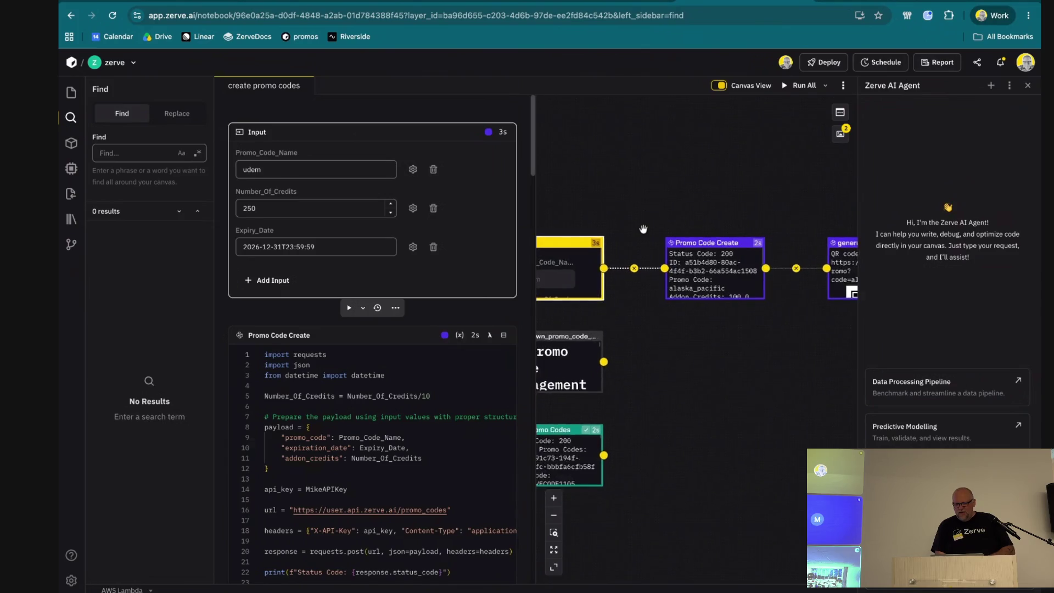
# Rerun the input block, hide the canvas and collapse the Files sidebar to widen the notebook
pyautogui.hotkey('shift', 'Return')
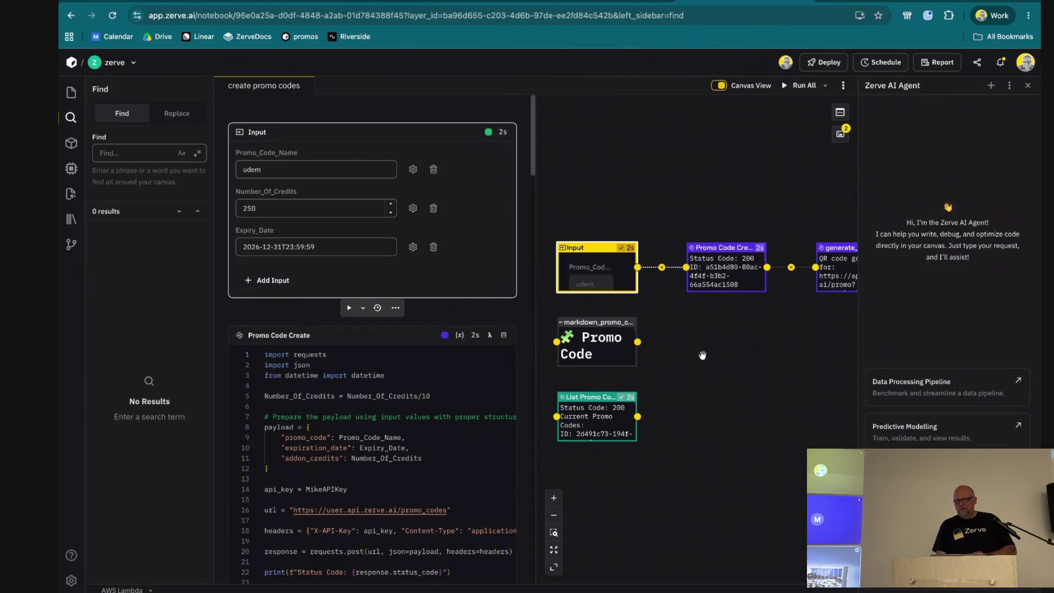
pyautogui.hscroll(1, 692, 313)
pyautogui.click(719, 86)
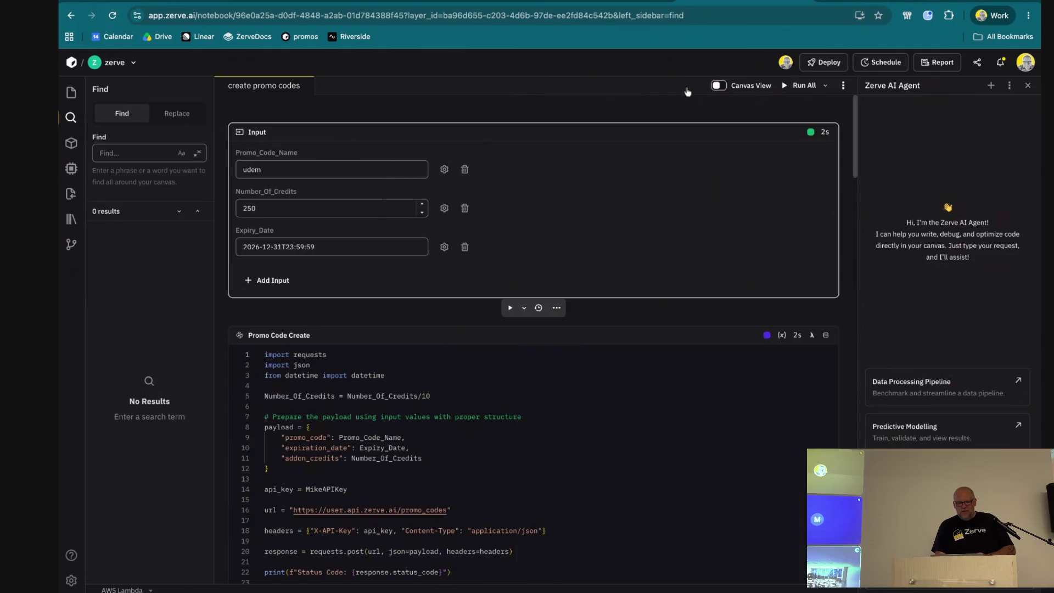
pyautogui.click(71, 92)
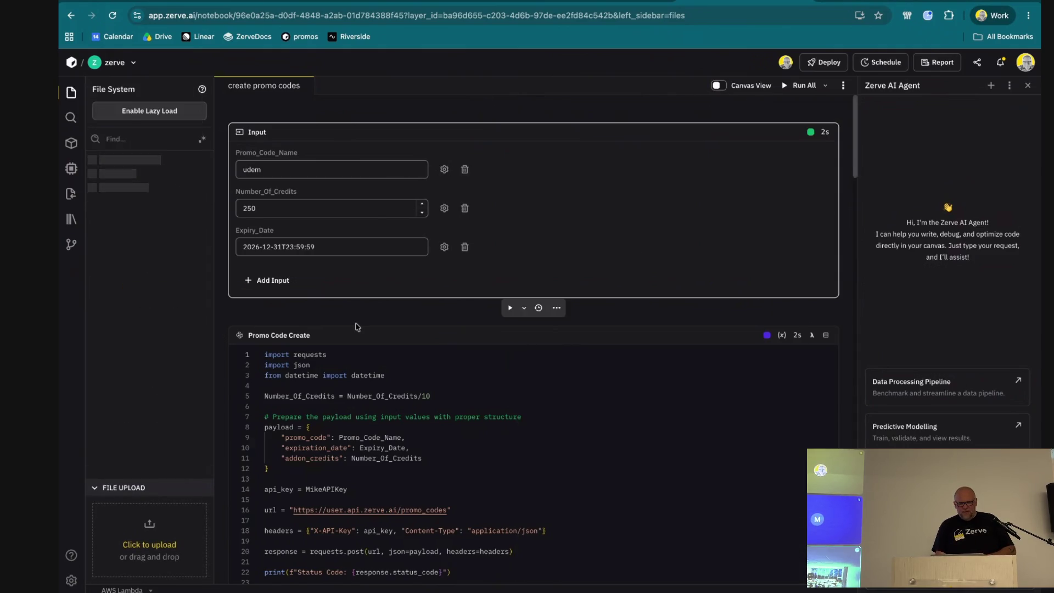
pyautogui.scroll(-2, 400, 376)
pyautogui.scroll(-2, 400, 377)
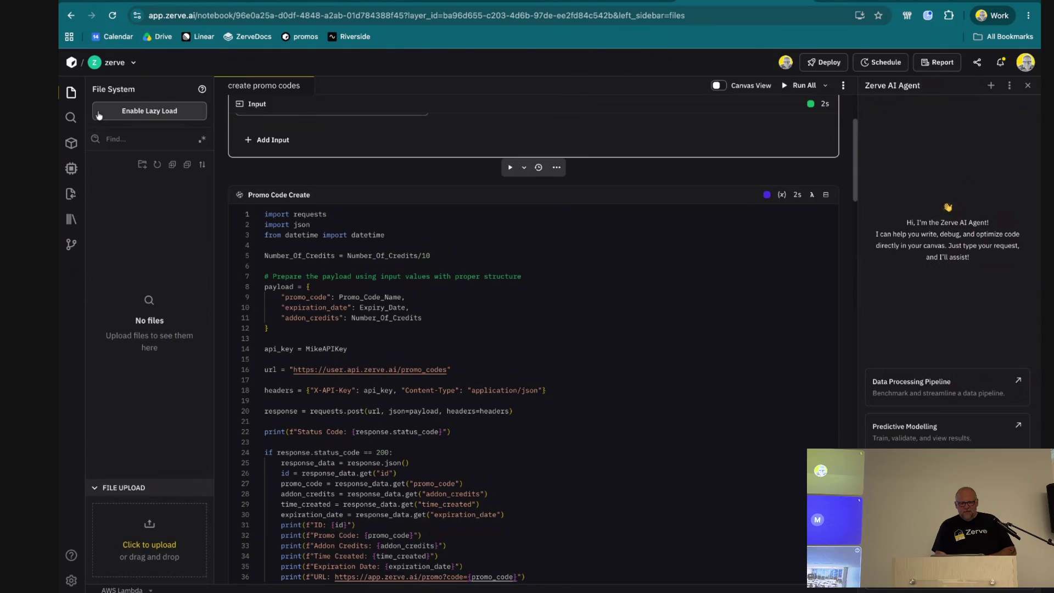
pyautogui.click(70, 92)
pyautogui.scroll(-2, 438, 247)
pyautogui.scroll(1, 438, 247)
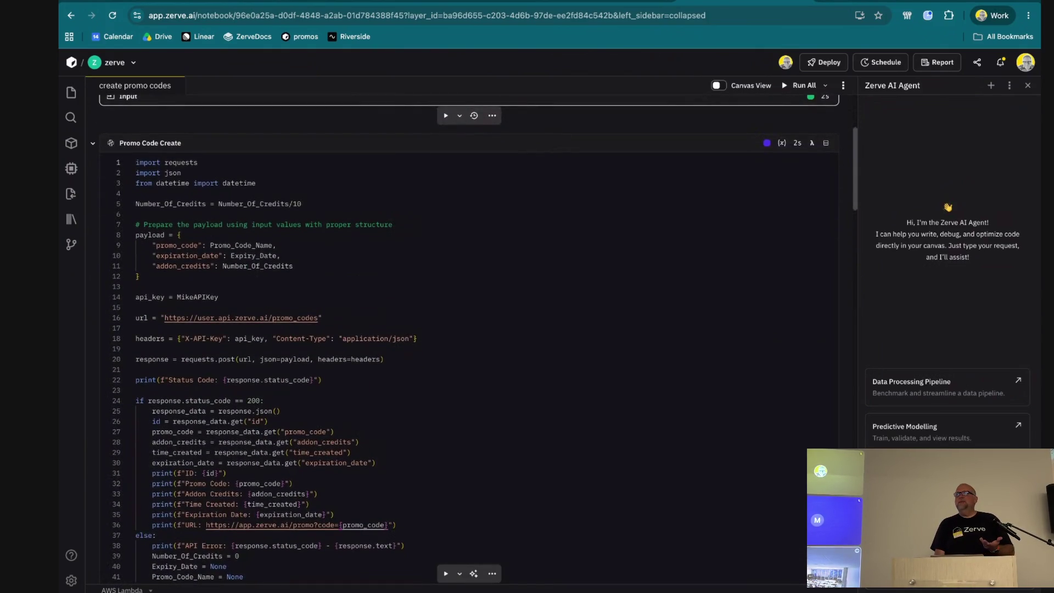
pyautogui.scroll(-4, 438, 247)
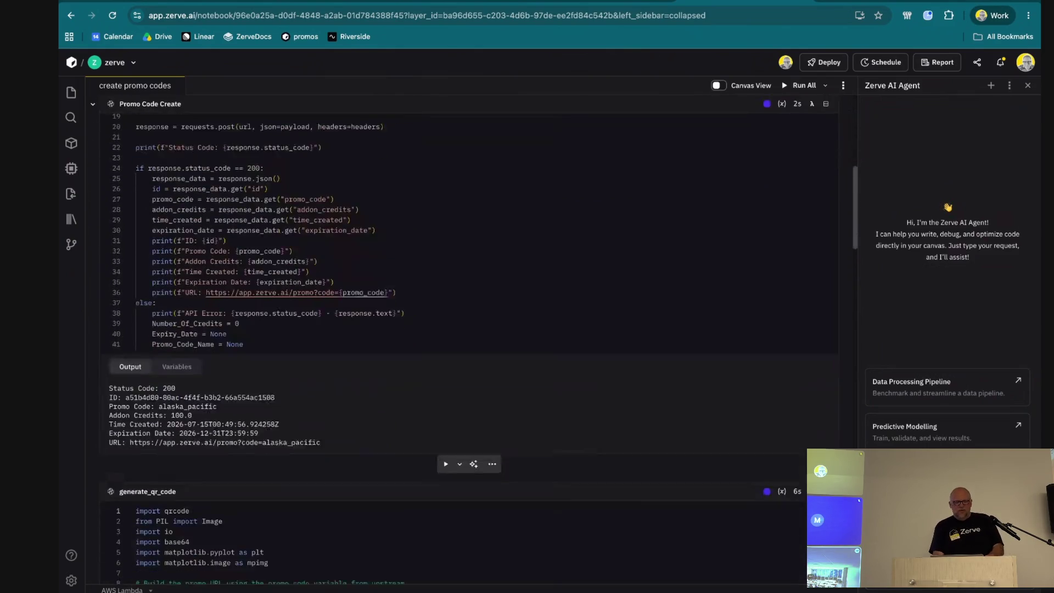
pyautogui.scroll(5, 470, 330)
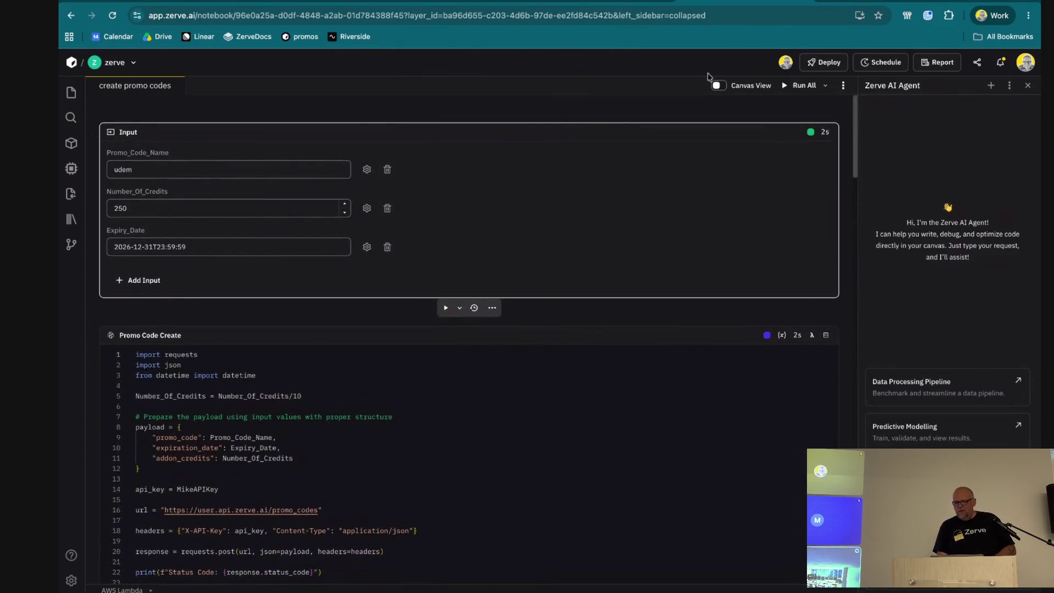
# Turn Canvas View back on beside the notebook
pyautogui.click(720, 86)
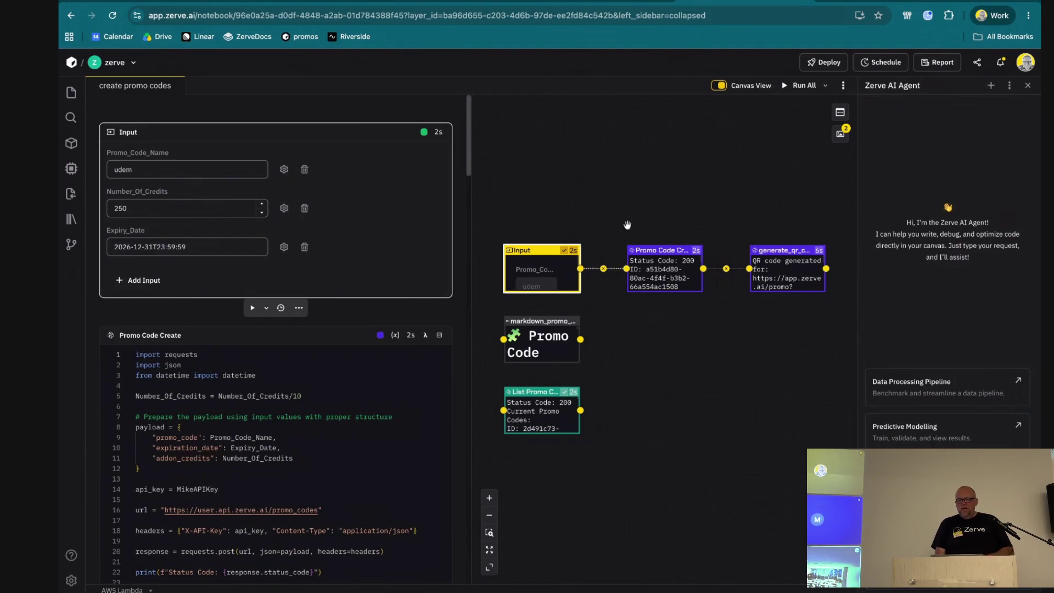
# View the Promo Code Create block's variables, then go to the generate_qr_code block
pyautogui.click(671, 271)
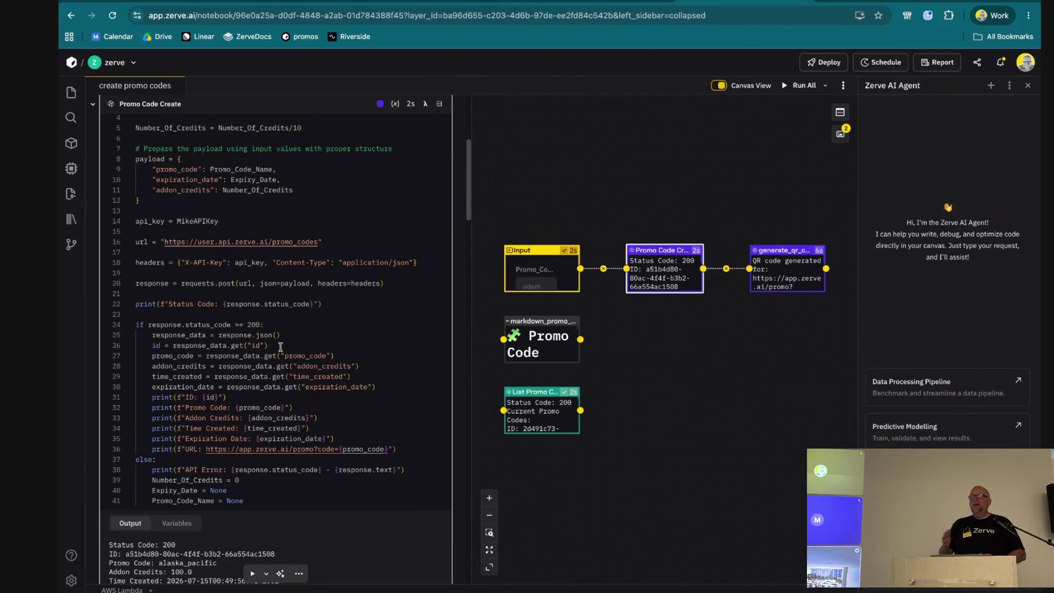
pyautogui.scroll(2, 280, 347)
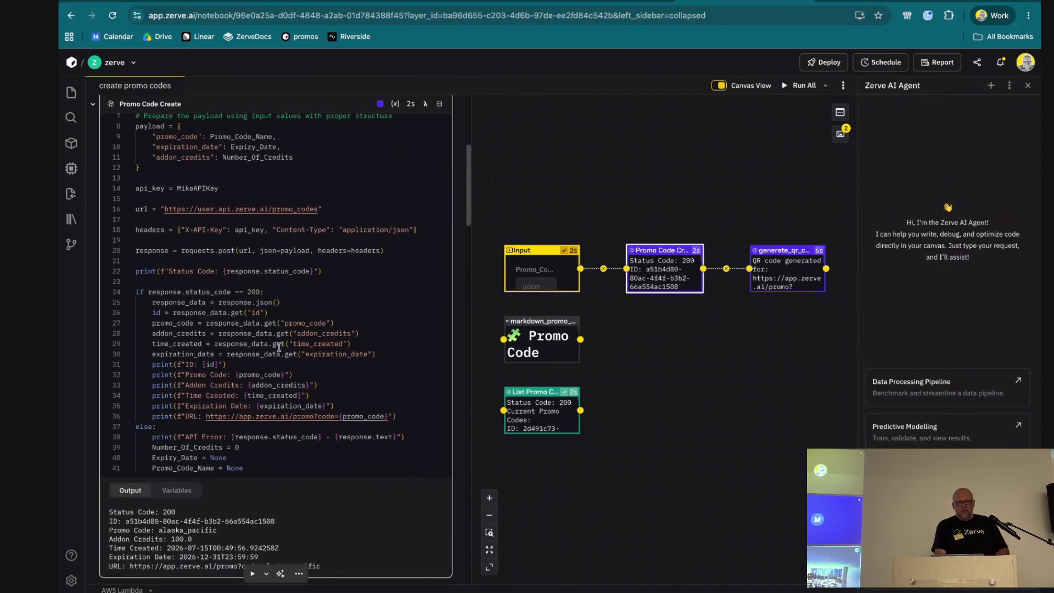
pyautogui.scroll(-5, 279, 347)
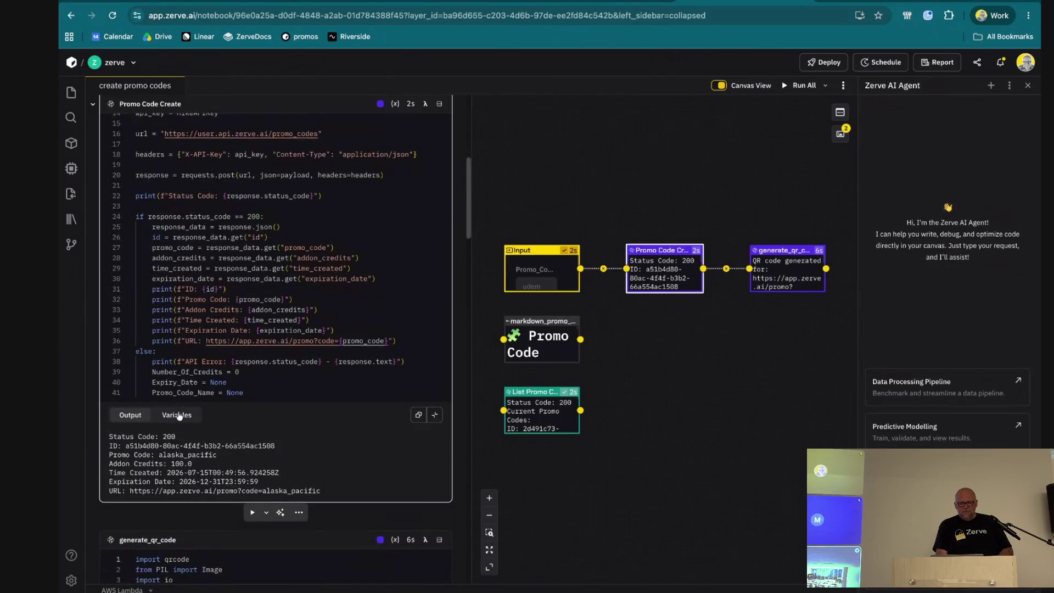
pyautogui.click(177, 546)
pyautogui.scroll(-1, 194, 473)
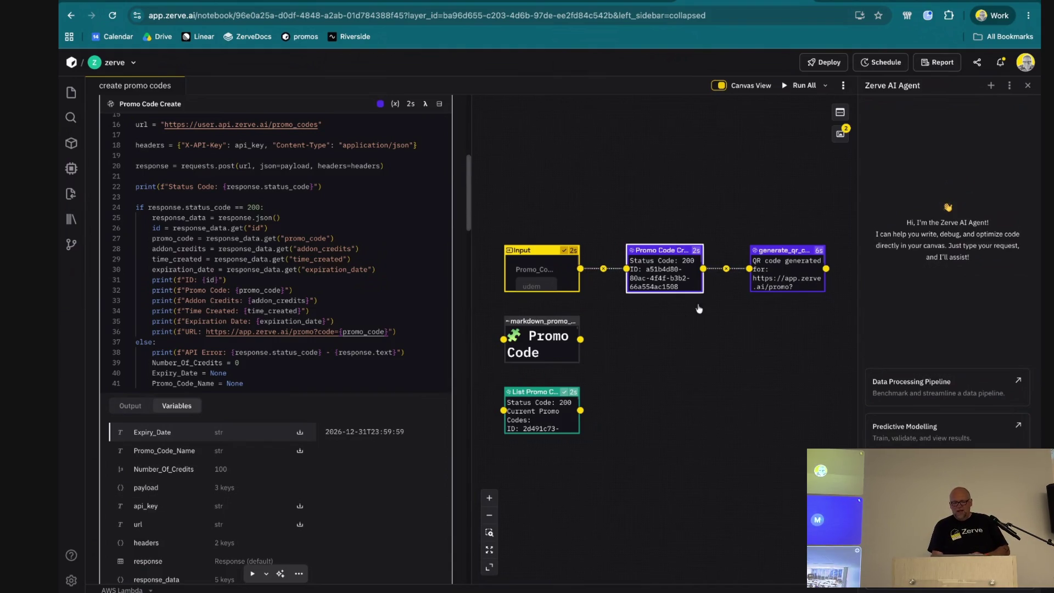
pyautogui.scroll(-2, 270, 528)
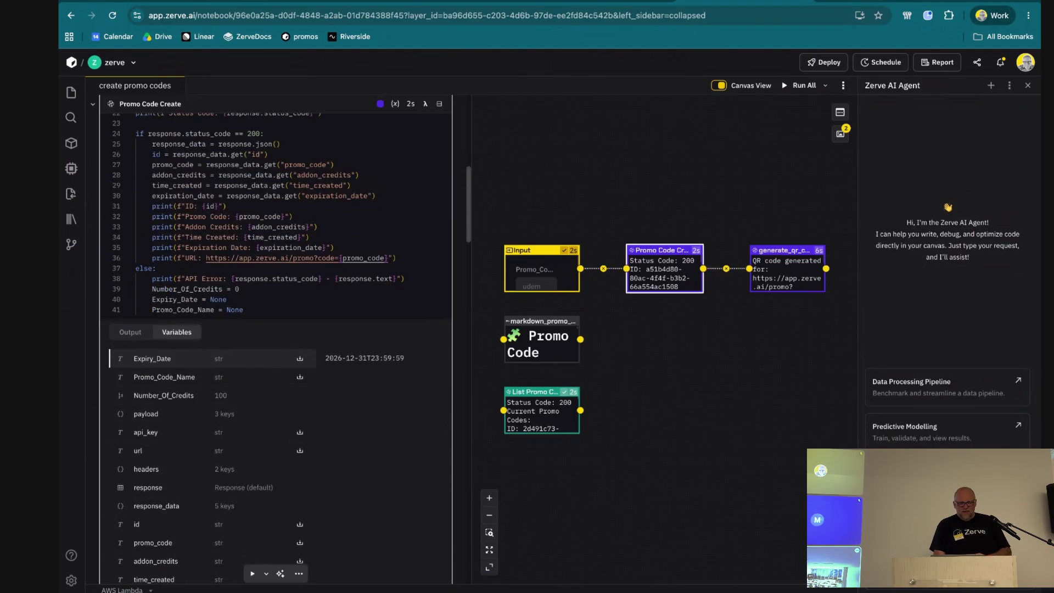
pyautogui.scroll(-1, 169, 475)
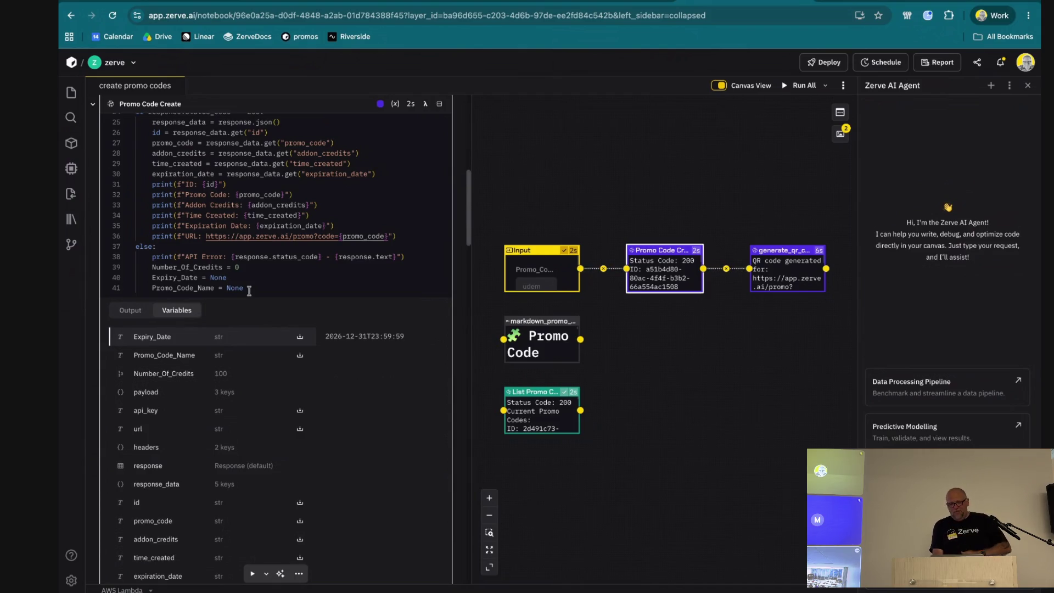
pyautogui.scroll(2, 383, 280)
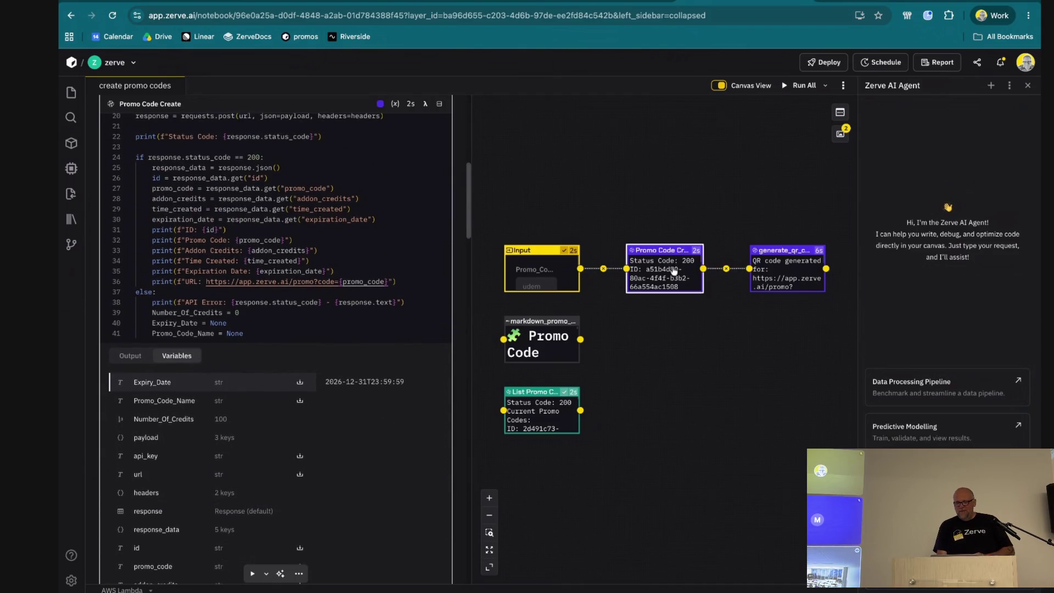
pyautogui.click(809, 283)
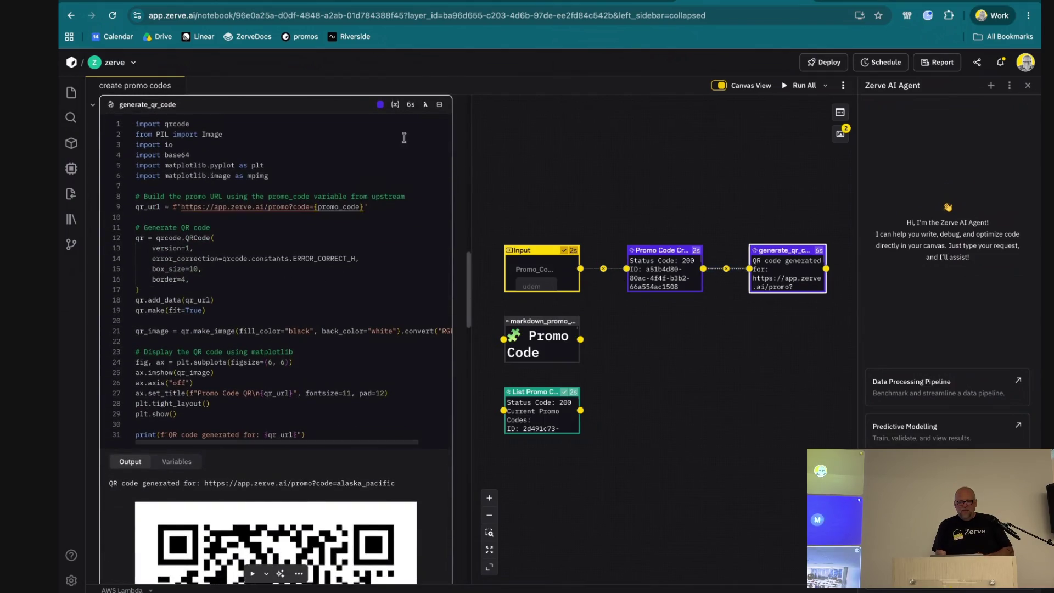
# Show and dismiss the generate_qr_code block's 14 input variables
pyautogui.click(397, 107)
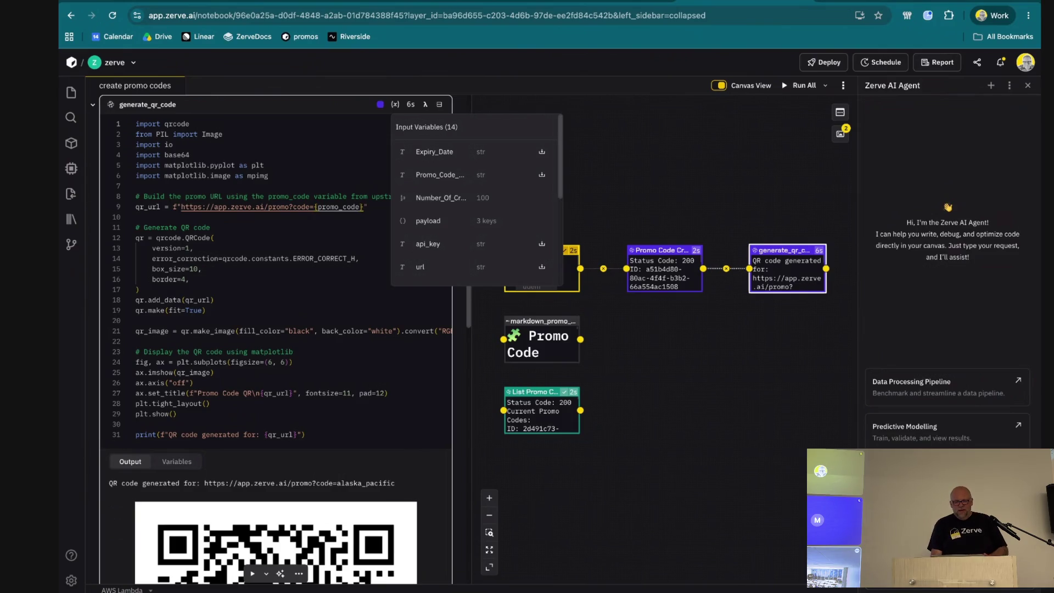
pyautogui.click(628, 138)
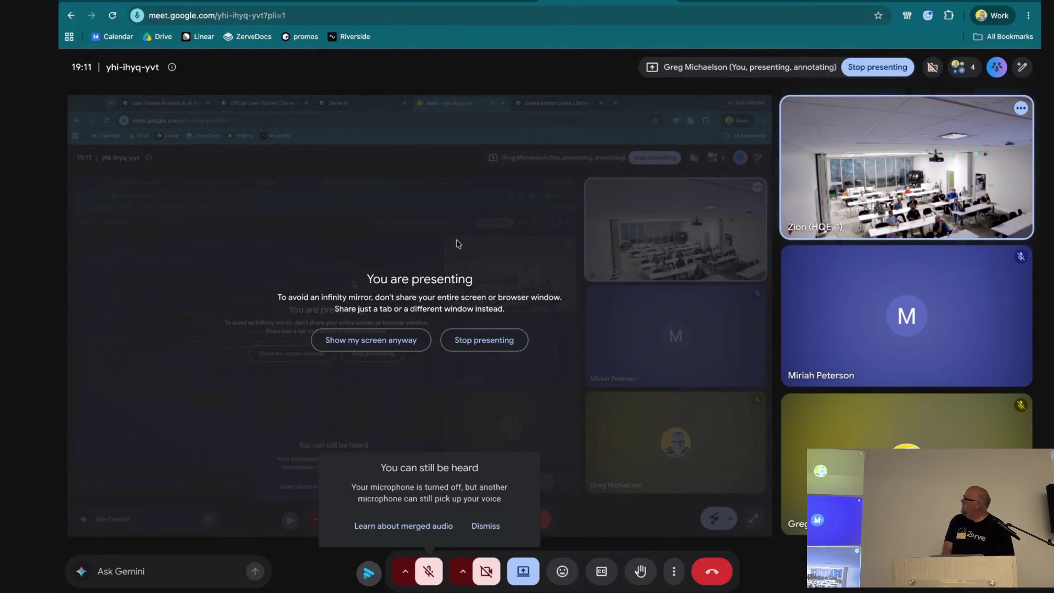
# Switch from Google Meet back to the Zerve notebook browser tab
pyautogui.click(301, 4)
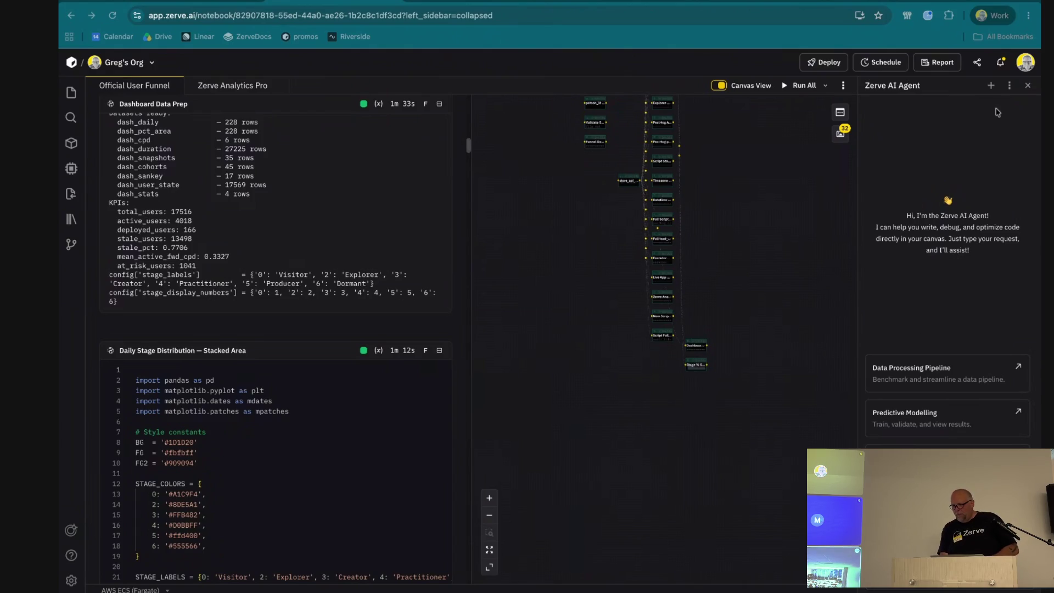
# Open the Dashboard Story & Build Plan chat from the agent's Chat History
pyautogui.click(1010, 86)
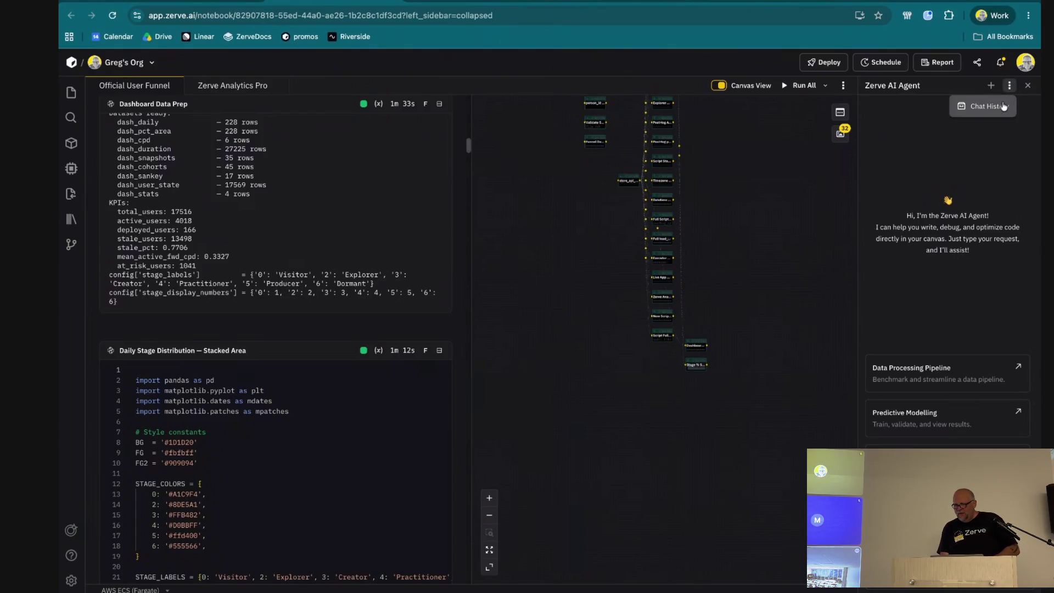
pyautogui.click(988, 106)
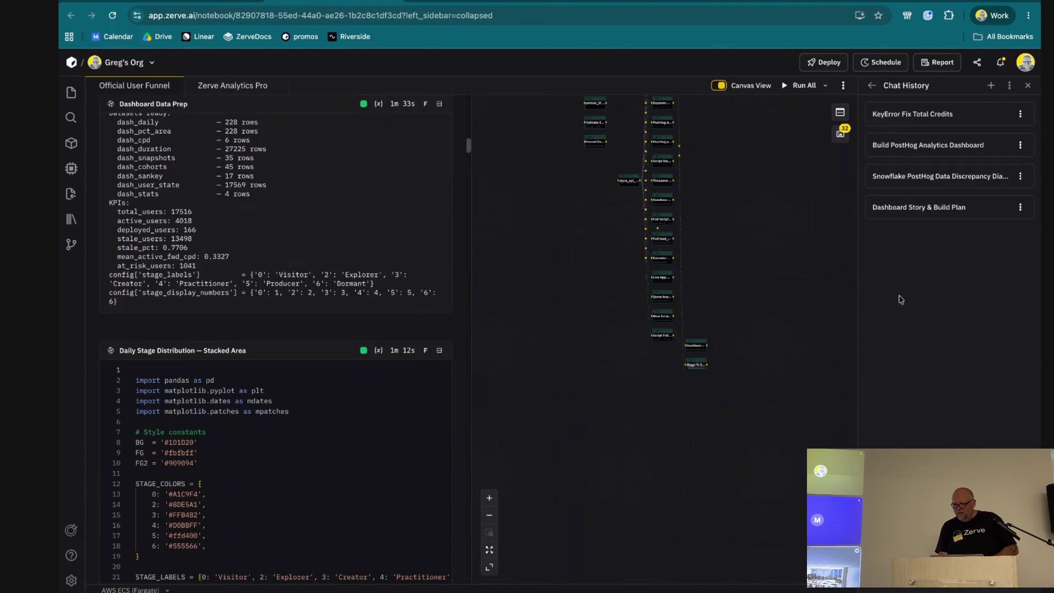
pyautogui.click(912, 208)
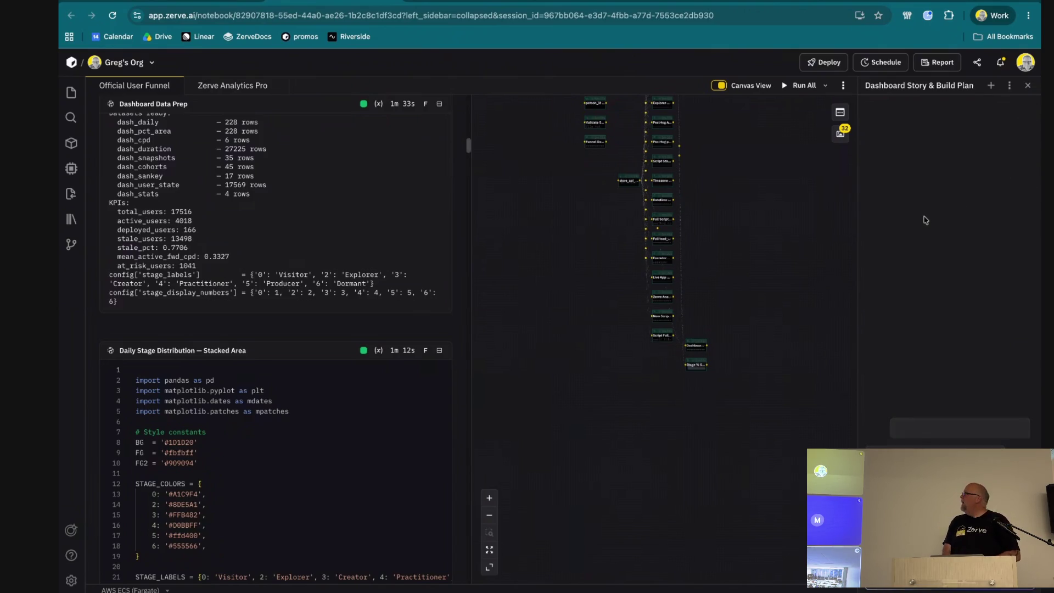
pyautogui.scroll(5, 924, 217)
pyautogui.scroll(5, 924, 218)
pyautogui.scroll(3, 924, 218)
pyautogui.scroll(5, 924, 217)
pyautogui.scroll(-1, 925, 181)
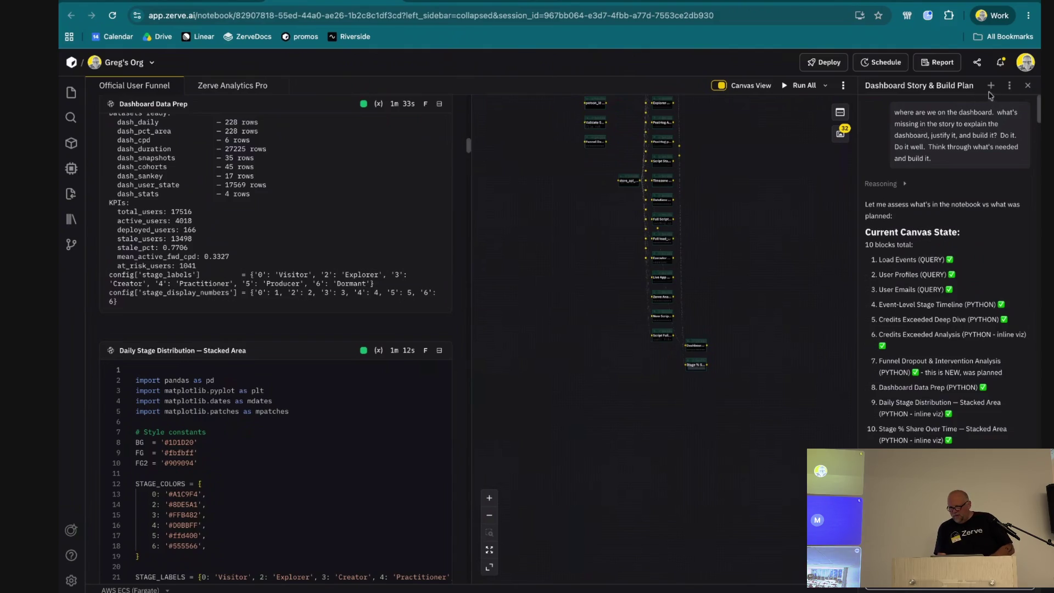
# Return to Chat History and open the Build PostHog Analytics Dashboard chat
pyautogui.click(1006, 88)
pyautogui.click(988, 107)
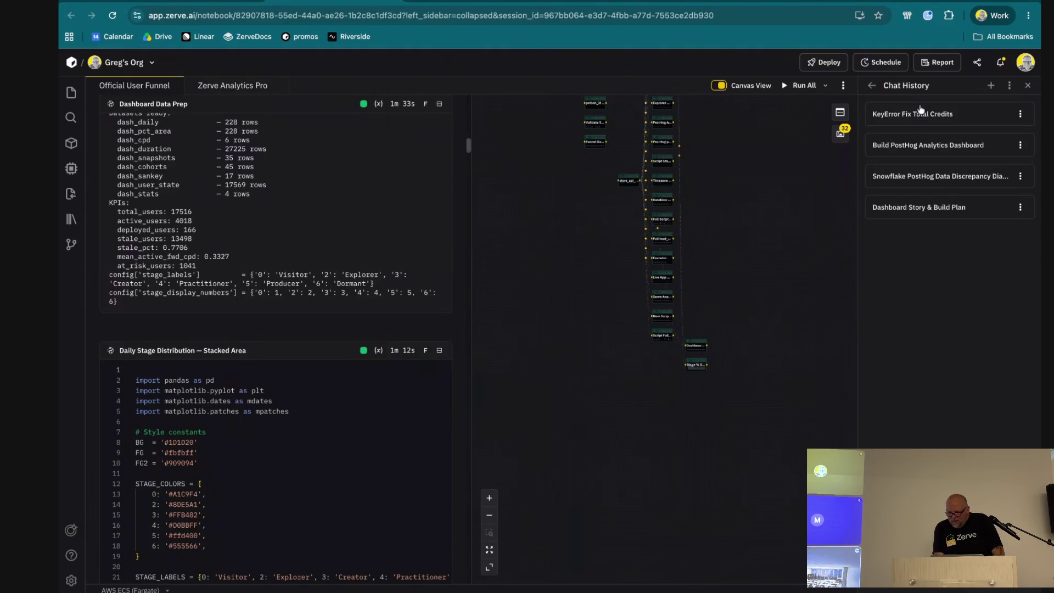
pyautogui.click(917, 147)
pyautogui.scroll(5, 923, 289)
pyautogui.scroll(5, 928, 339)
pyautogui.scroll(5, 926, 338)
pyautogui.scroll(5, 927, 338)
pyautogui.scroll(5, 926, 338)
pyautogui.scroll(5, 927, 338)
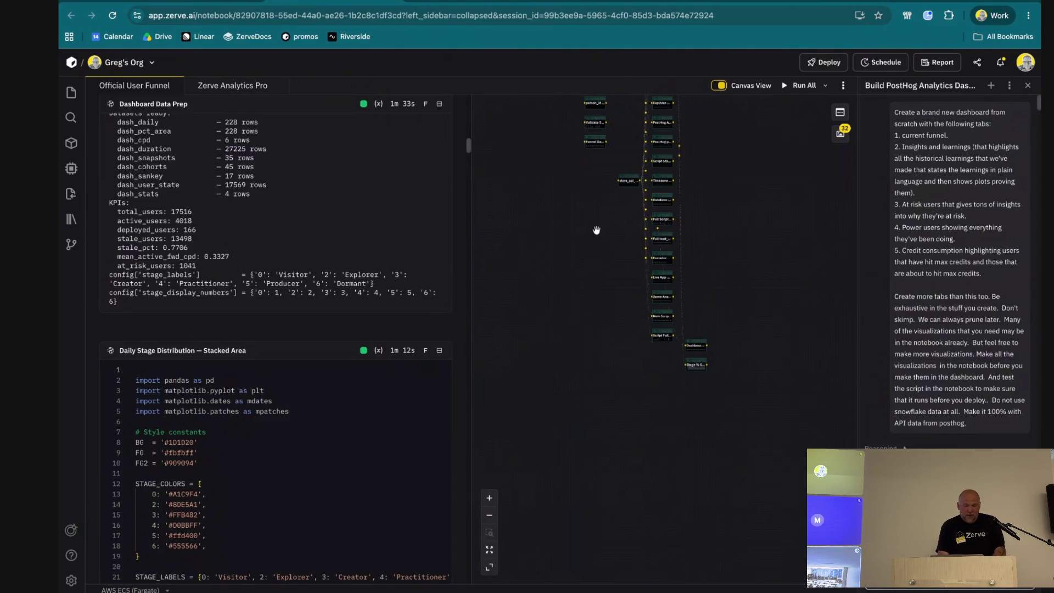
# Leave the notebook for the Zerve home page
pyautogui.click(71, 63)
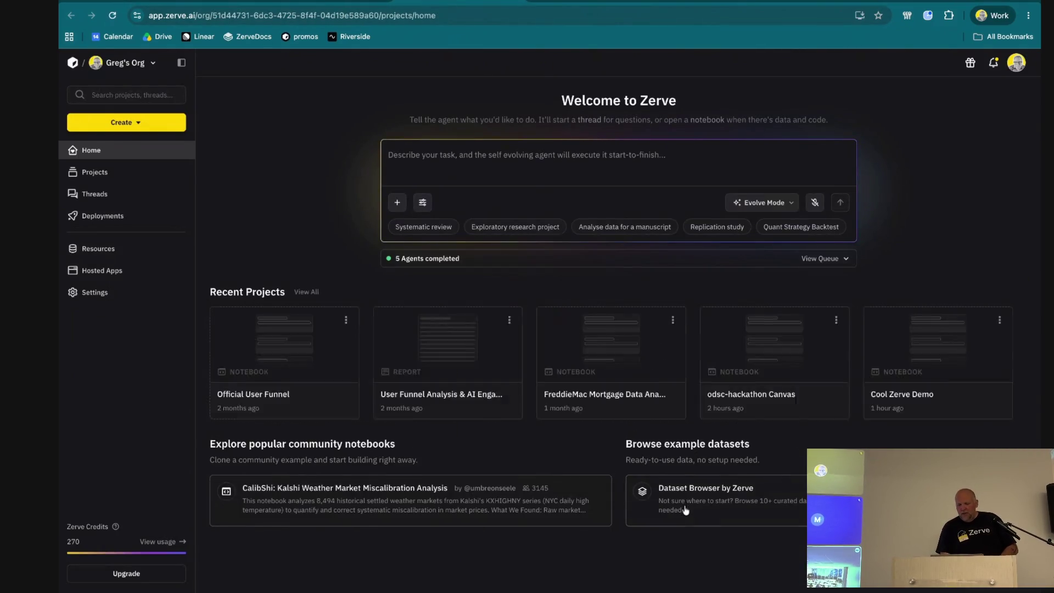
pyautogui.click(692, 494)
pyautogui.scroll(-5, 438, 401)
pyautogui.scroll(2, 439, 406)
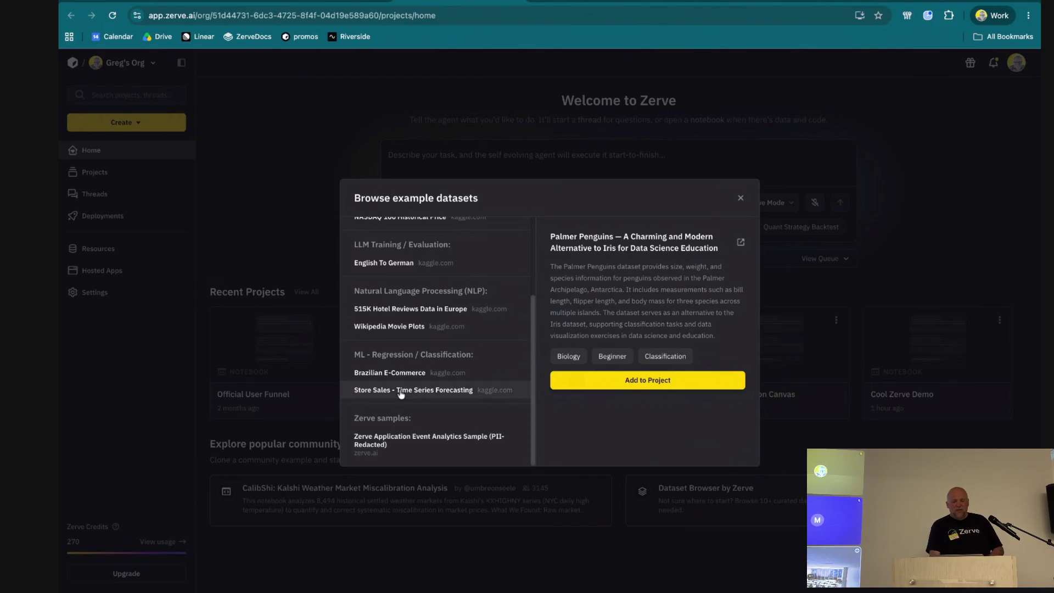
pyautogui.scroll(2, 412, 388)
pyautogui.scroll(-2, 412, 387)
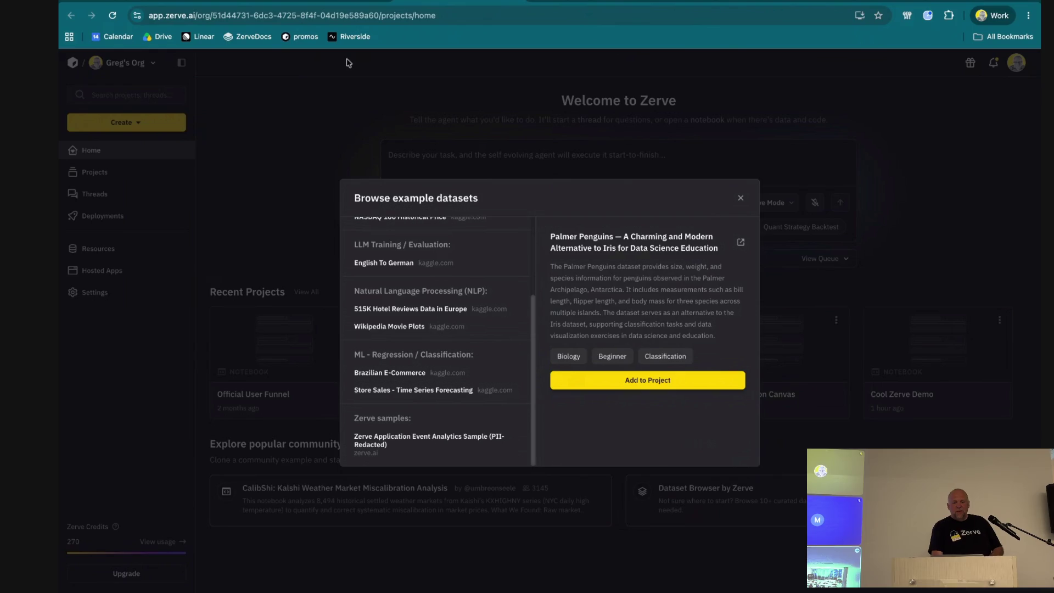
pyautogui.scroll(5, 536, 274)
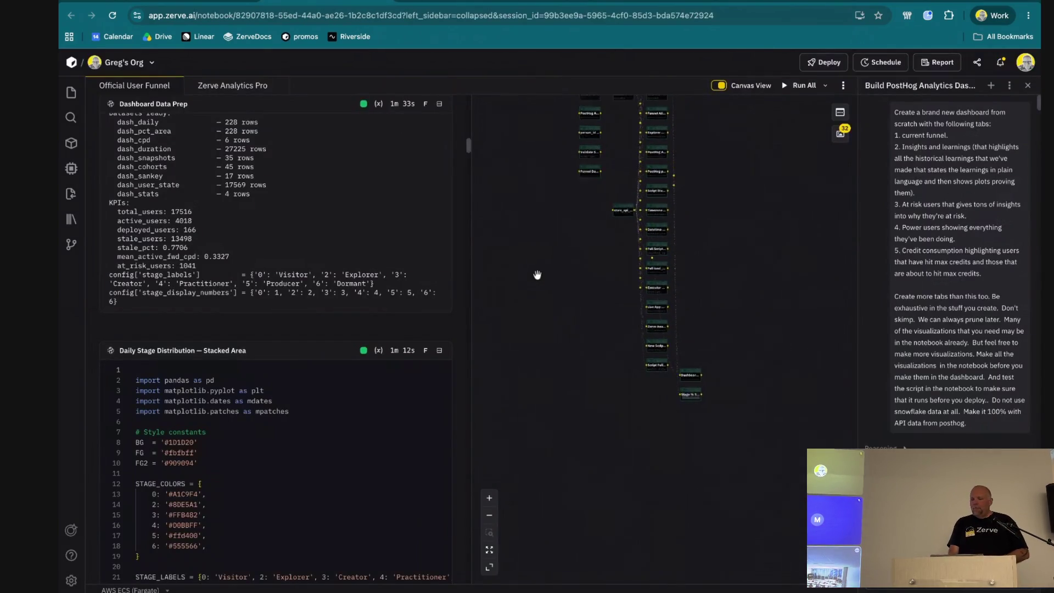
pyautogui.scroll(1, 644, 309)
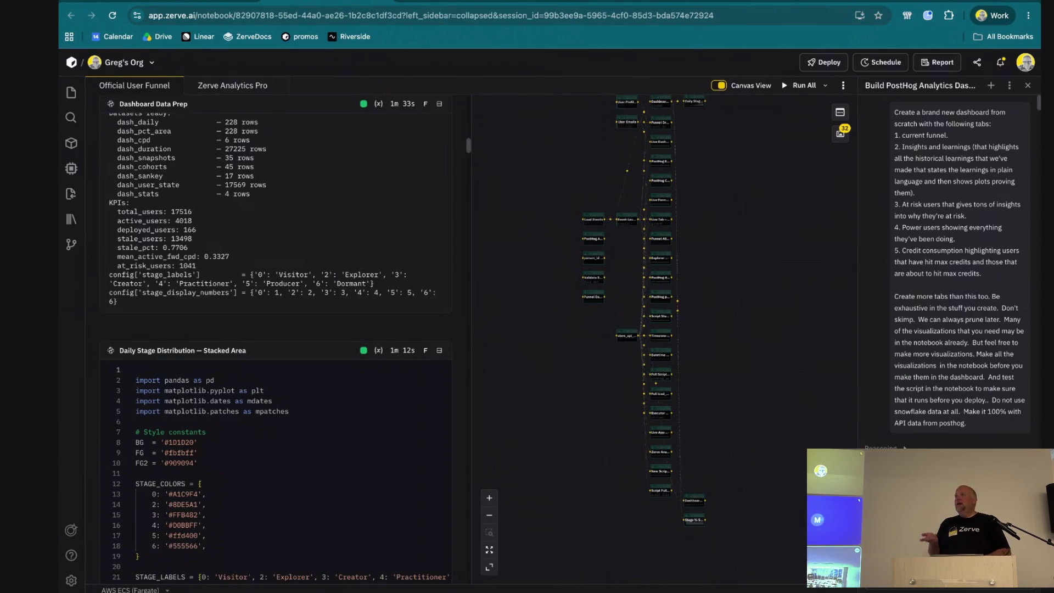
pyautogui.scroll(3, 644, 308)
pyautogui.scroll(3, 644, 309)
pyautogui.hscroll(5, 664, 338)
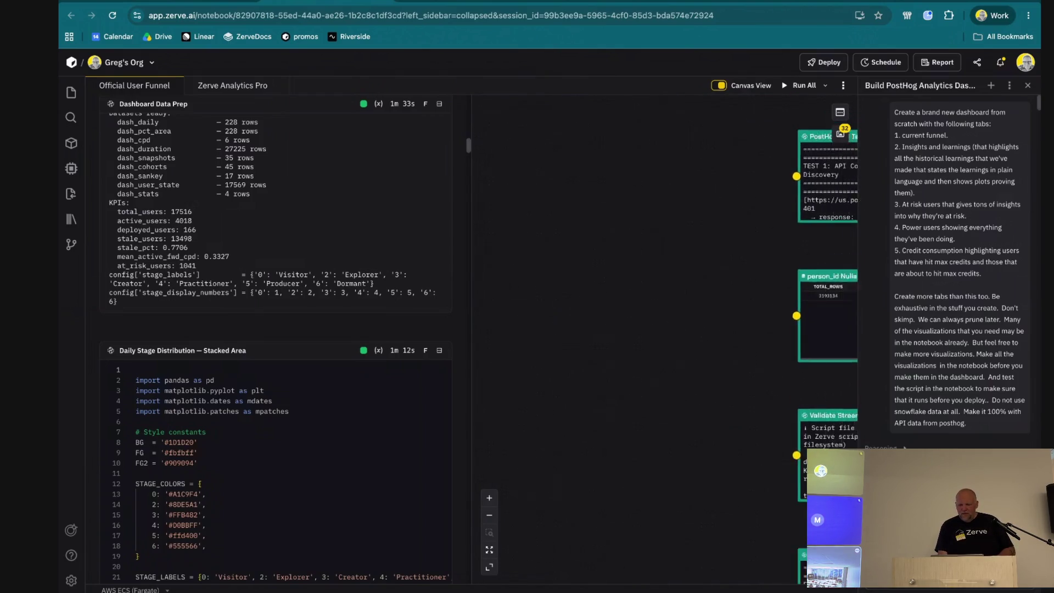
pyautogui.scroll(1, 675, 338)
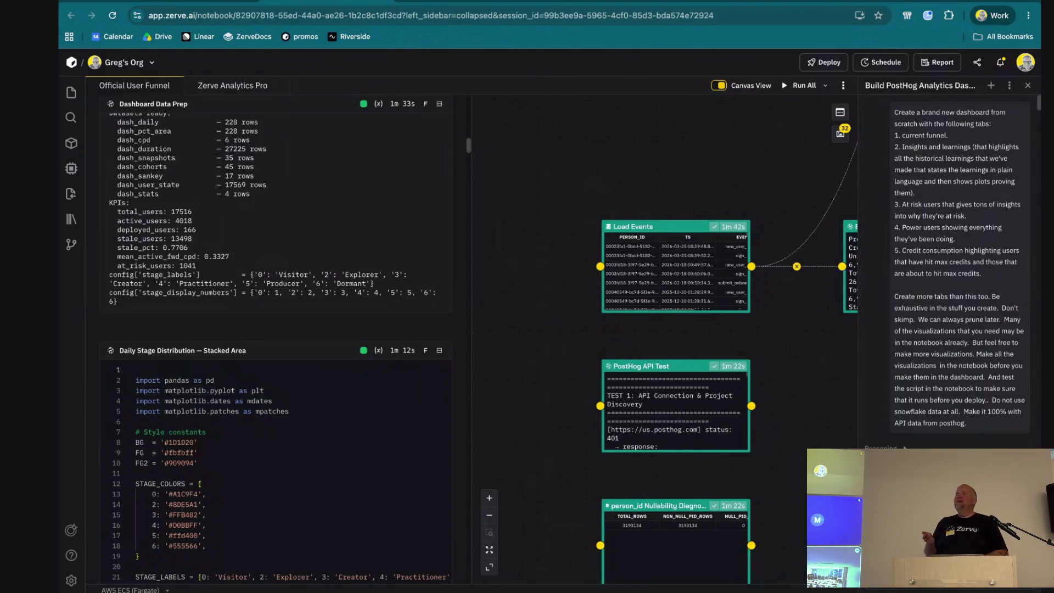
pyautogui.hscroll(5, 672, 293)
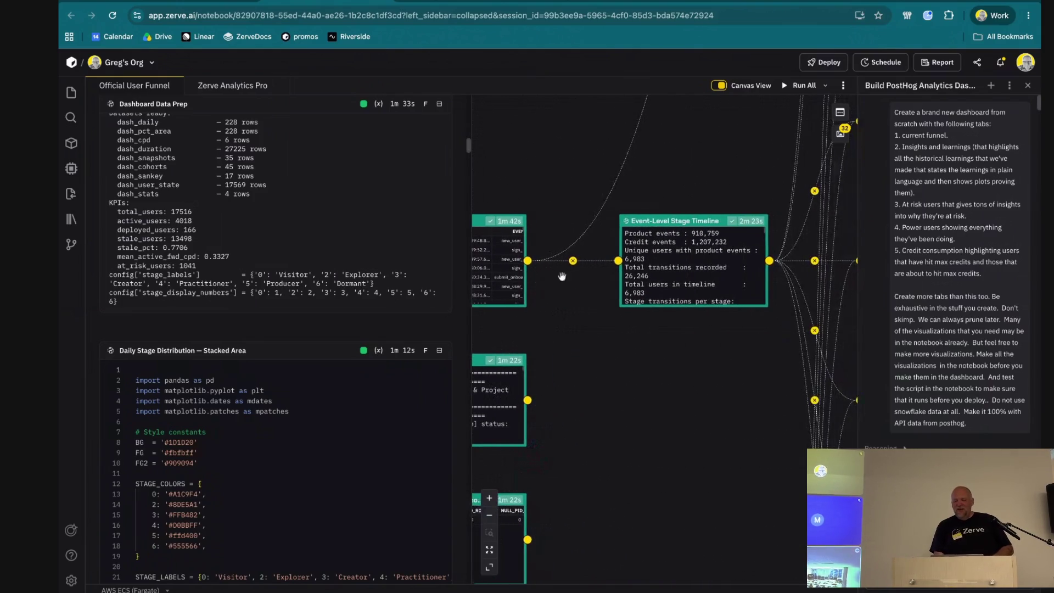
# Show the Event-Level Stage Timeline block's code from the canvas
pyautogui.click(671, 292)
pyautogui.scroll(15, 364, 277)
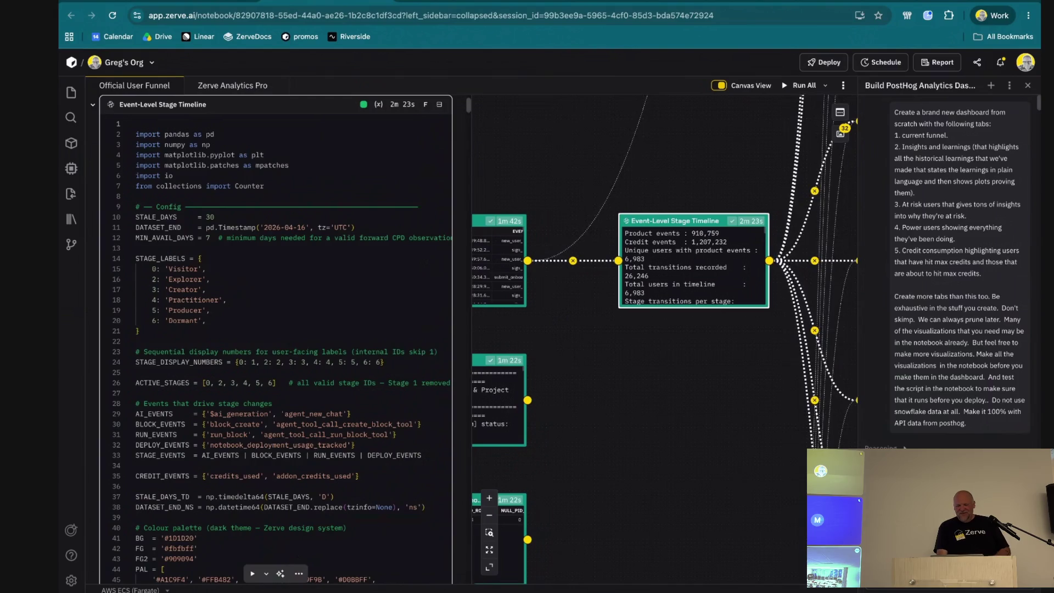
pyautogui.scroll(-1, 568, 233)
pyautogui.scroll(-1, 569, 233)
pyautogui.scroll(-1, 569, 233)
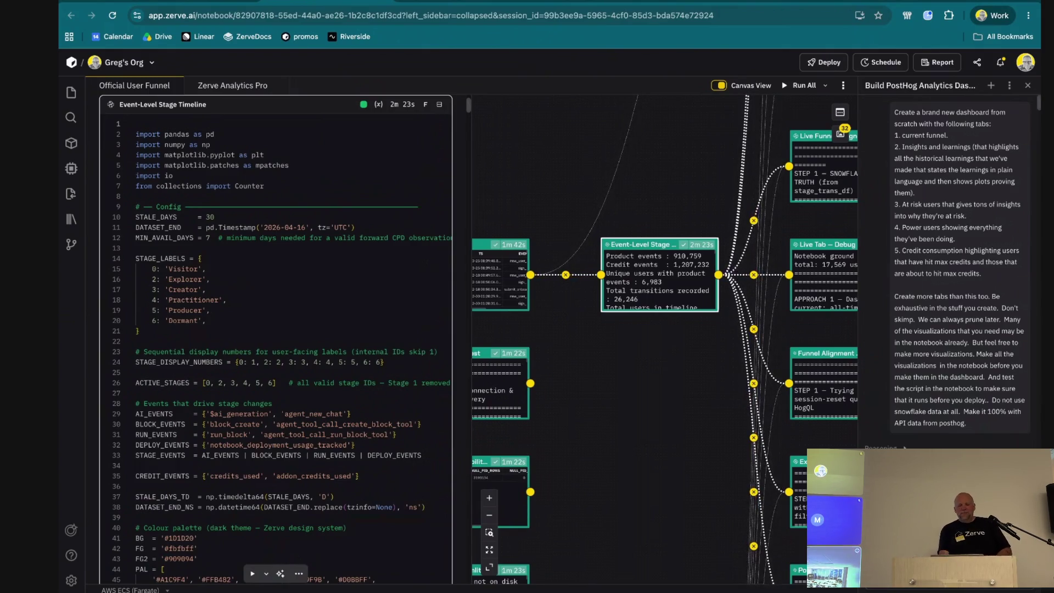
# List the available Python and R environments from the left sidebar
pyautogui.click(71, 143)
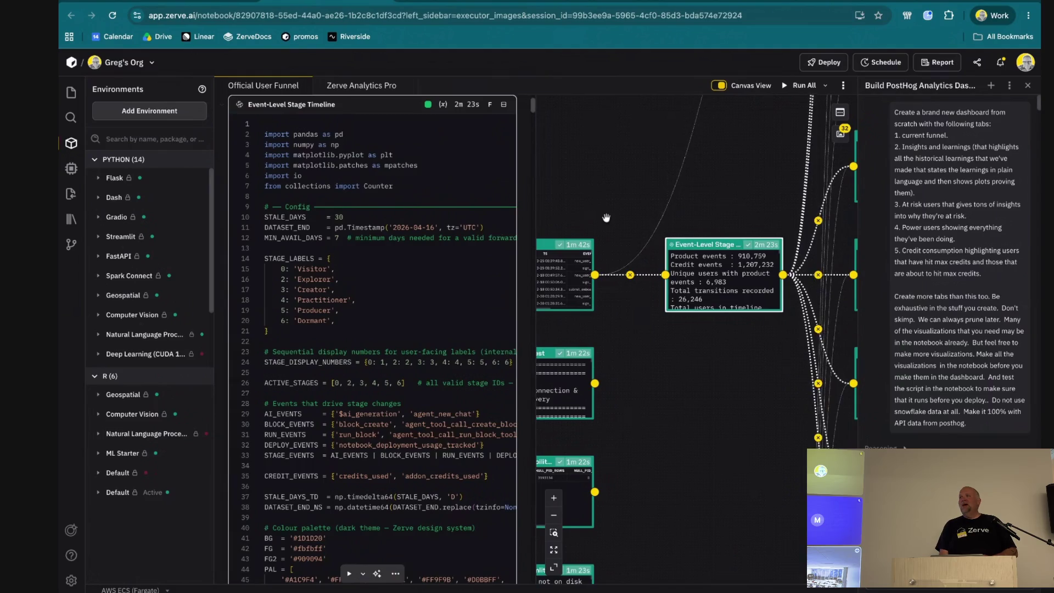
pyautogui.scroll(-3, 605, 218)
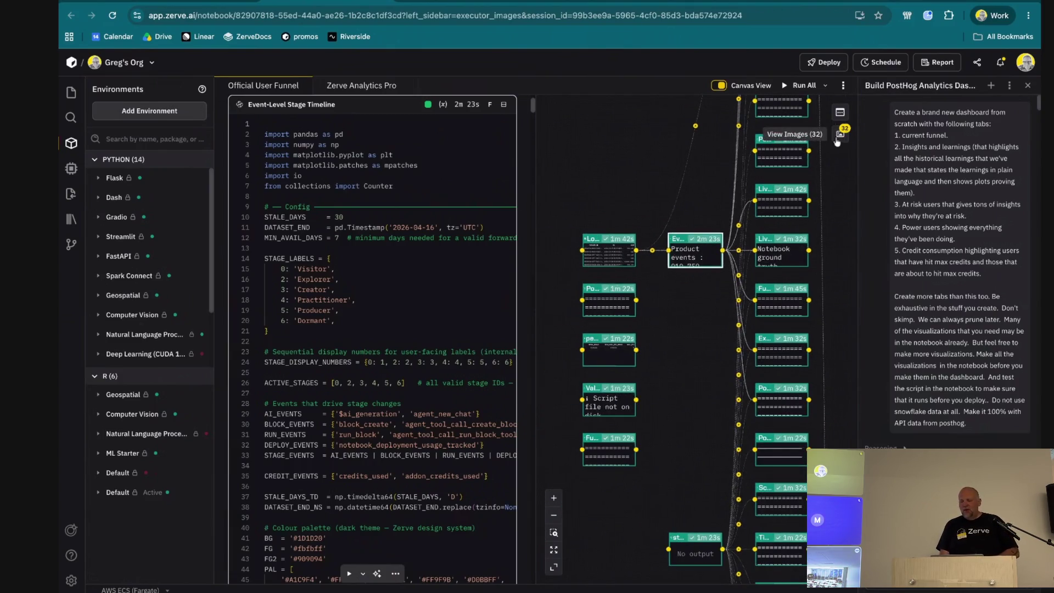
# Bring up the gallery of 32 generated chart images from the canvas block
pyautogui.click(841, 135)
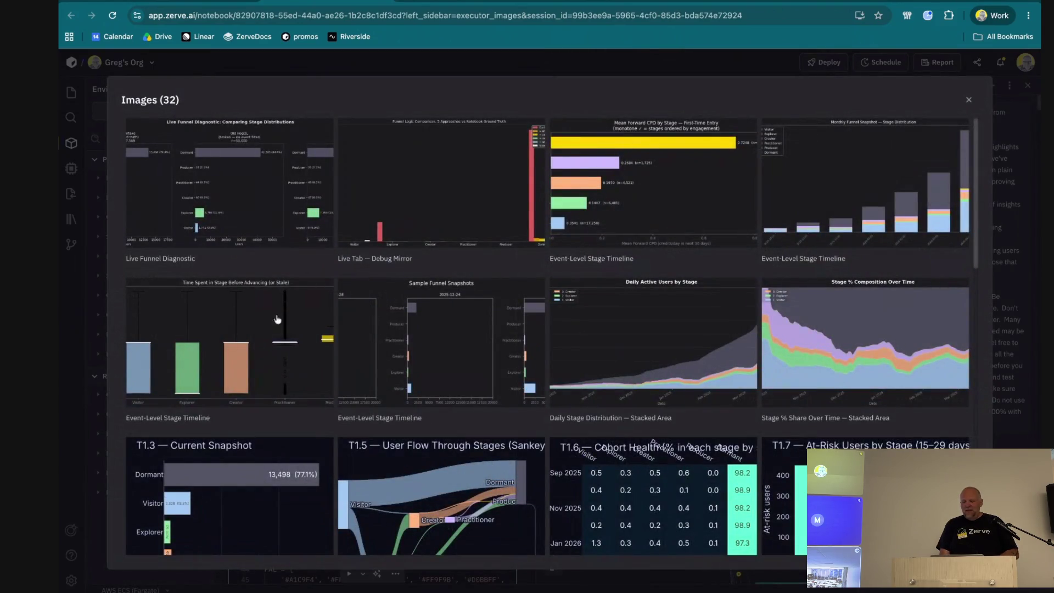
# Enlarge the Stage % Share Over Time chart, then advance to chart 9 of 32
pyautogui.click(824, 346)
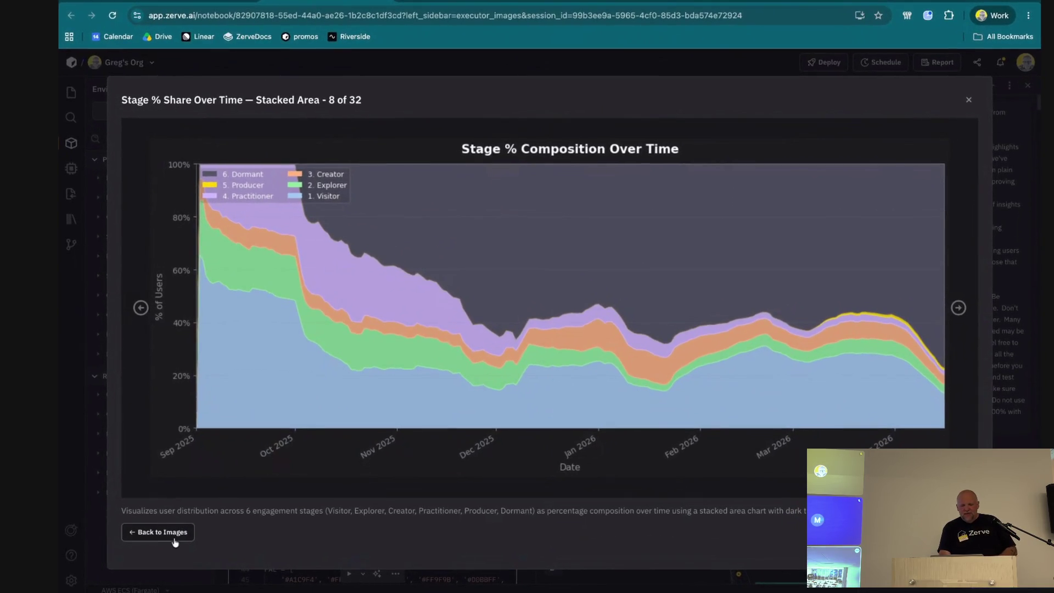
pyautogui.press('Right')
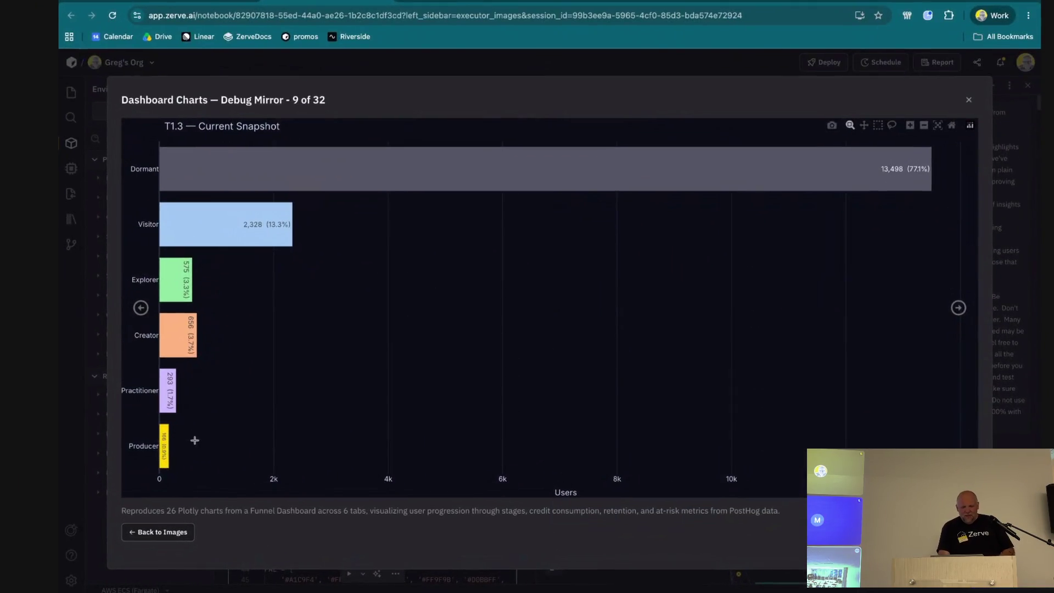
# Return to the gallery and view the Sankey, Cohort Health heatmap and At-Risk Users charts in turn
pyautogui.click(161, 534)
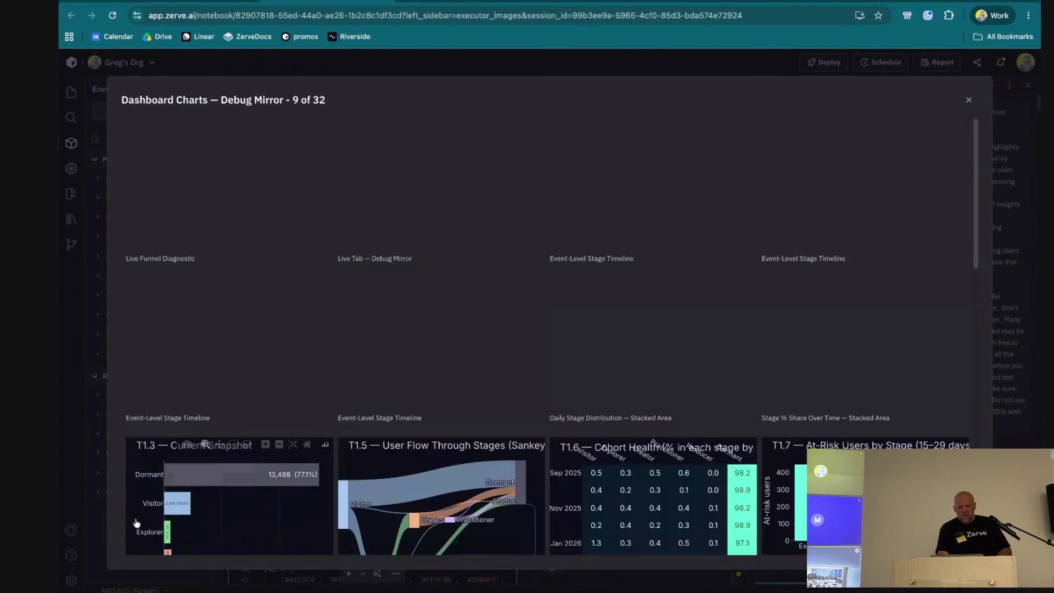
pyautogui.scroll(-1, 269, 376)
pyautogui.scroll(-3, 268, 376)
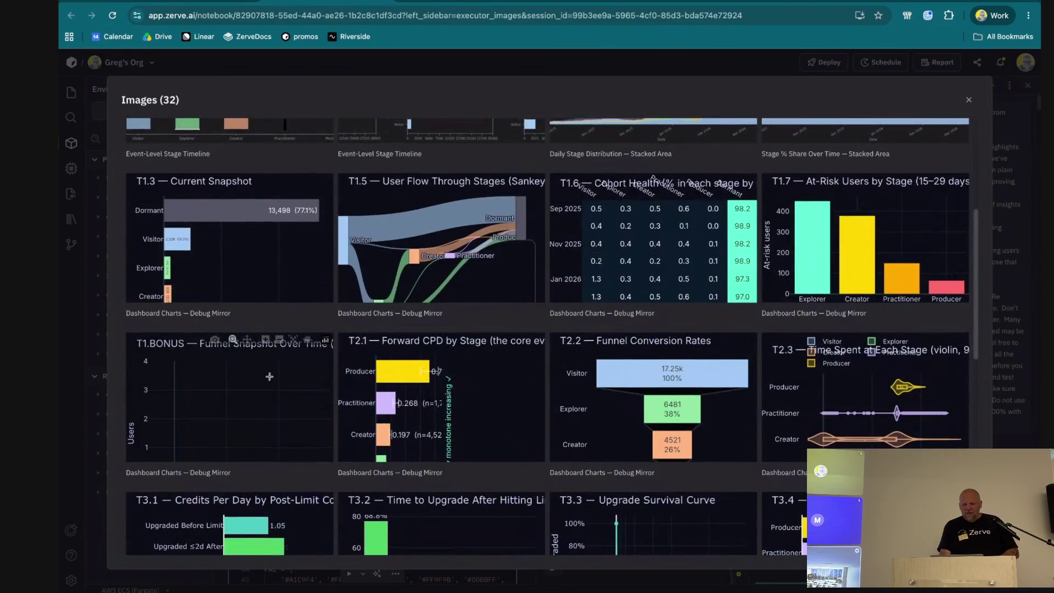
pyautogui.click(383, 258)
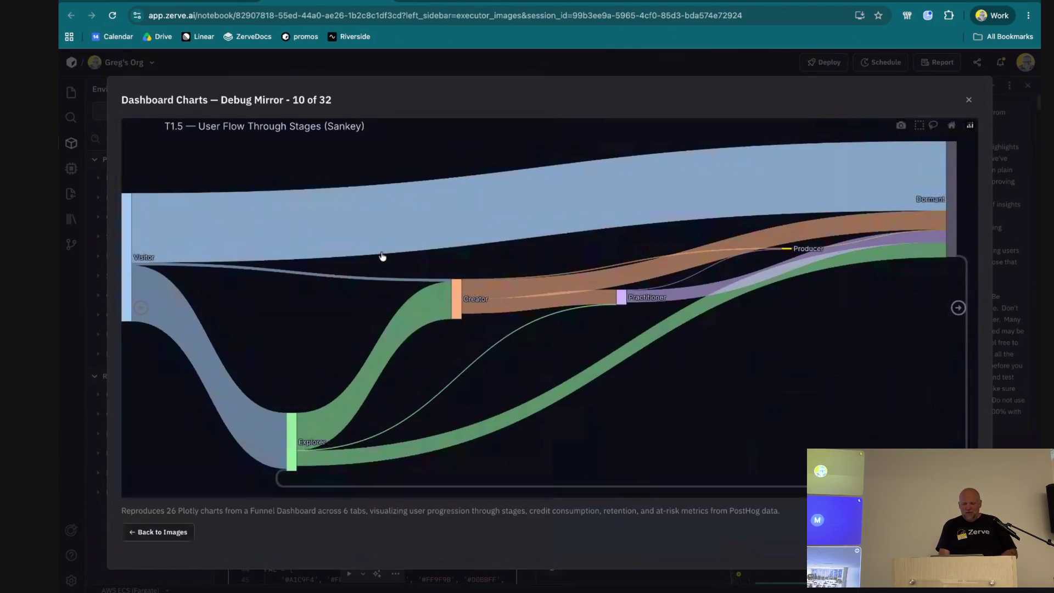
pyautogui.click(958, 308)
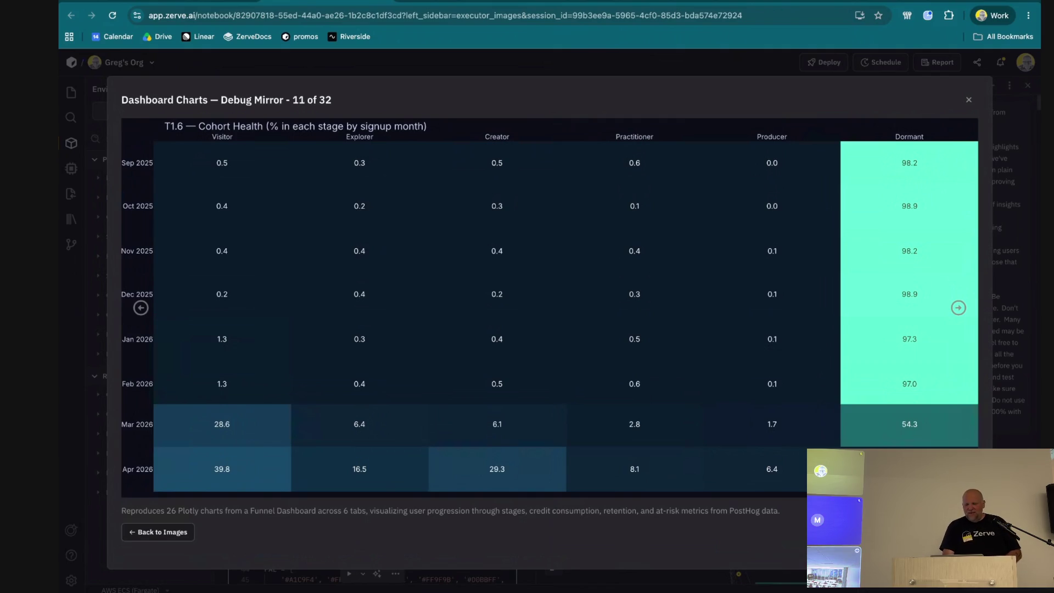
pyautogui.press('Right')
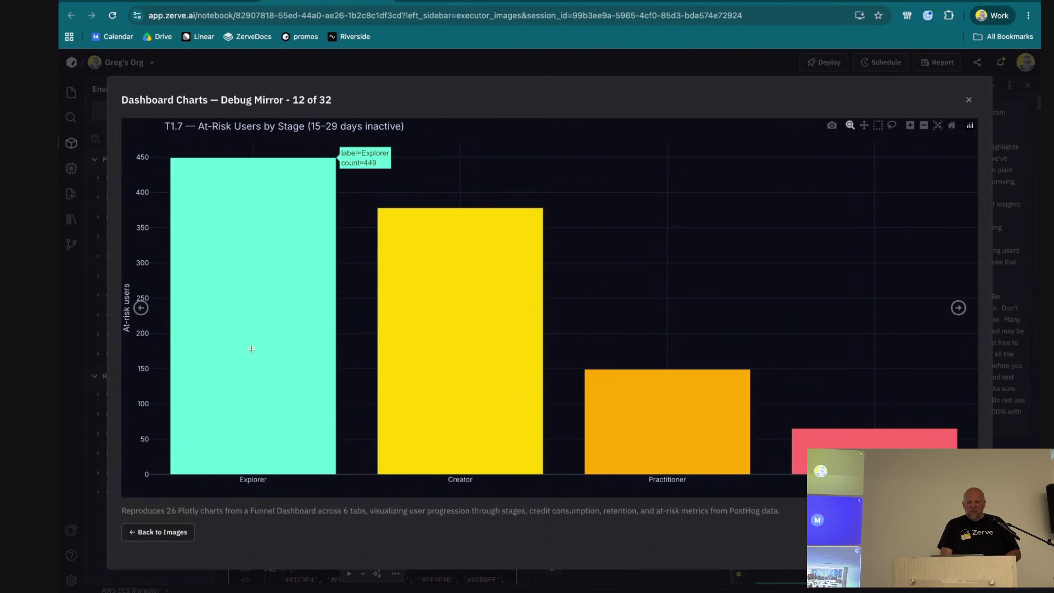
pyautogui.moveTo(494, 214)
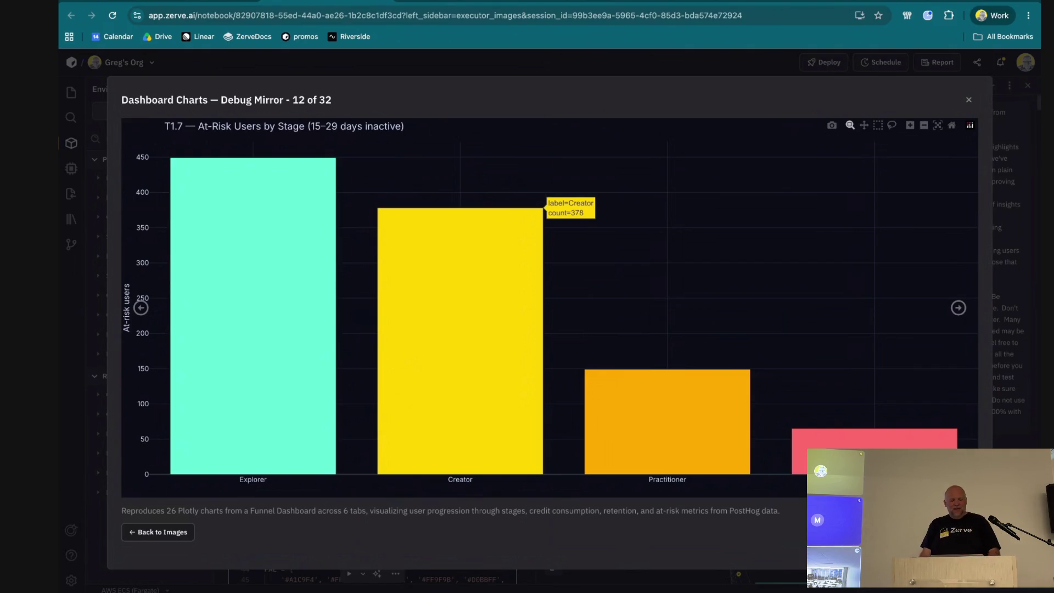
# Close the Dashboard Charts viewer and show the agent's Ask, Plan, Build and Evolve modes
pyautogui.press('Escape')
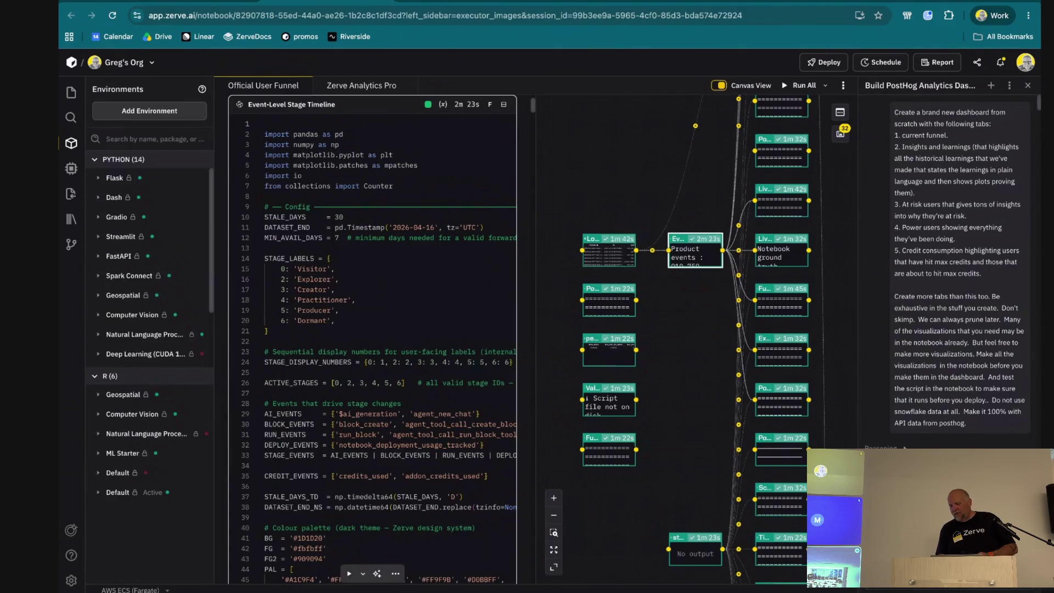
pyautogui.click(915, 569)
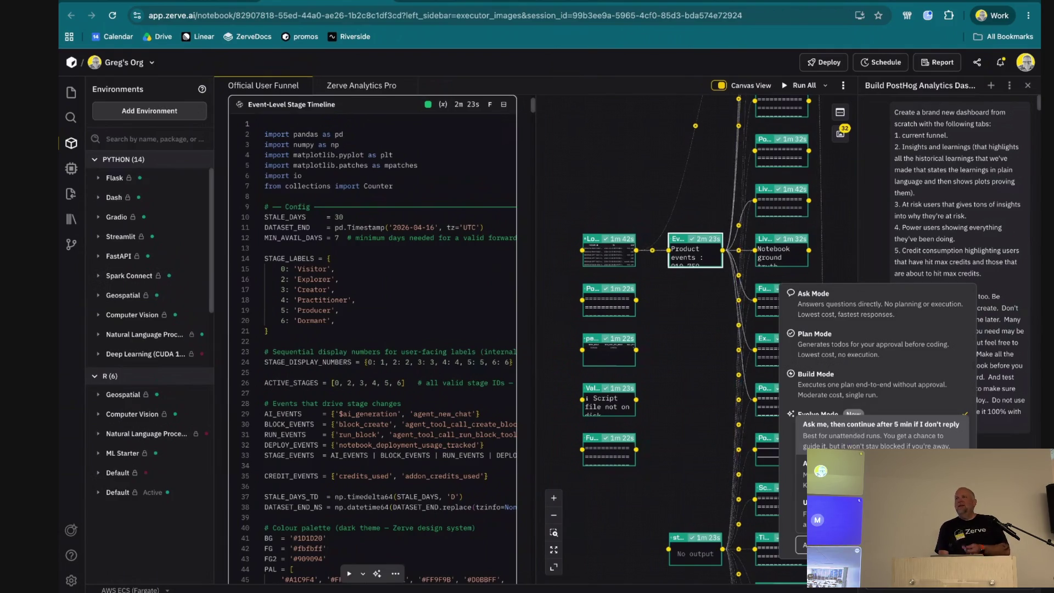
pyautogui.click(881, 428)
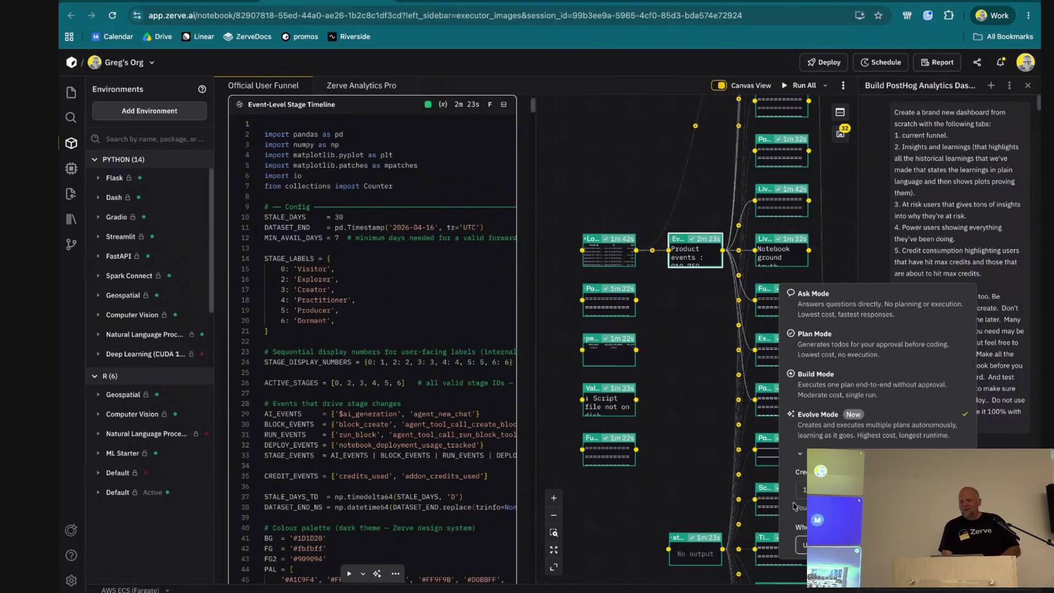
pyautogui.press('Return')
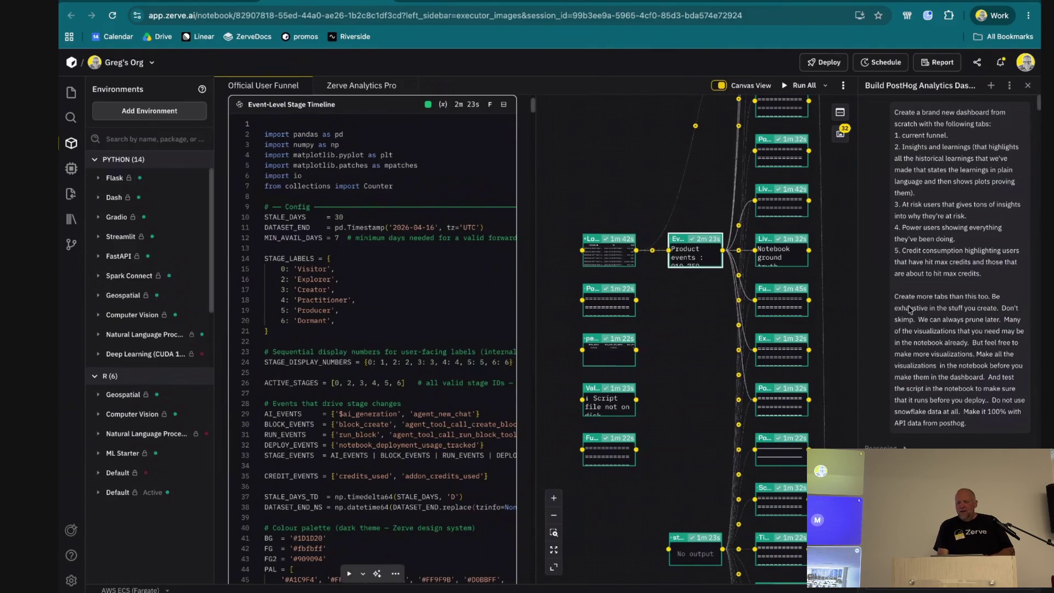
pyautogui.scroll(-1, 910, 310)
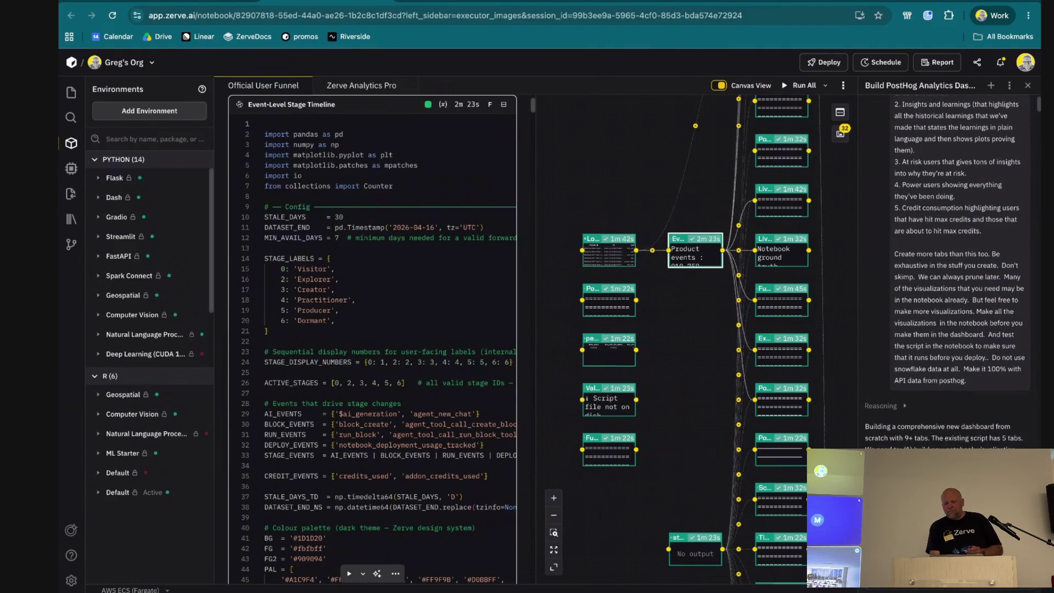
pyautogui.scroll(-1, 658, 301)
pyautogui.rightClick(658, 300)
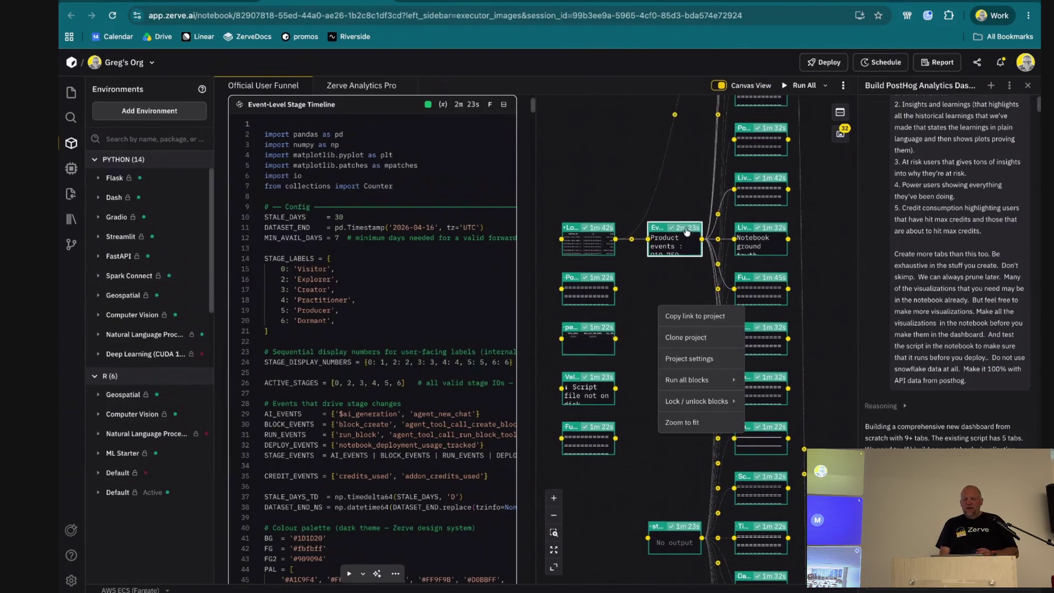
pyautogui.click(666, 183)
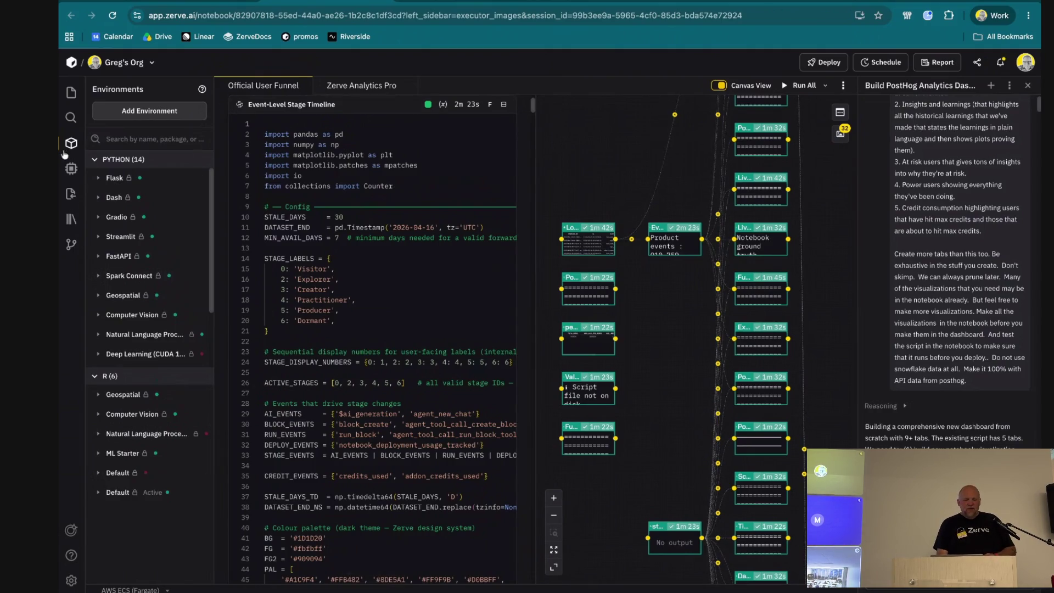
# Show the assets library and check the greg_snowflake asset's options
pyautogui.click(72, 220)
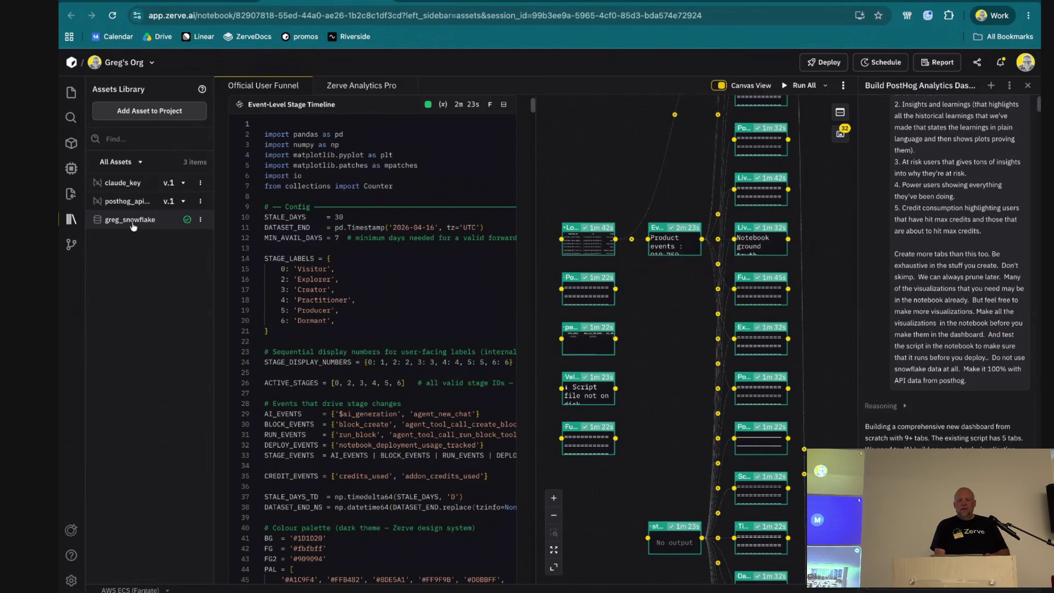
pyautogui.click(200, 220)
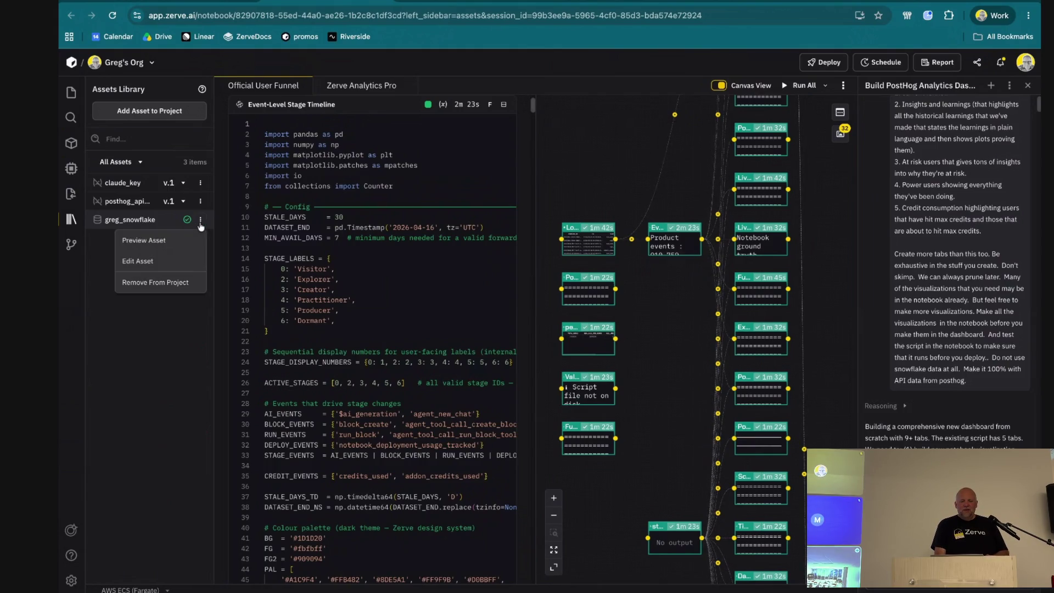
pyautogui.click(145, 378)
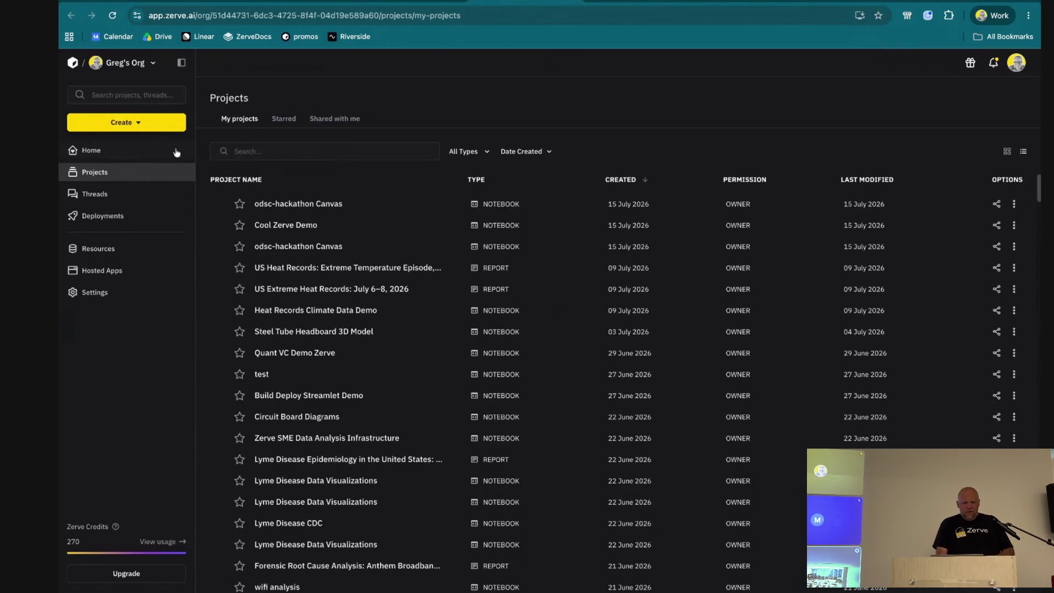
# Leave the notebook for the Zerve home page
pyautogui.click(72, 63)
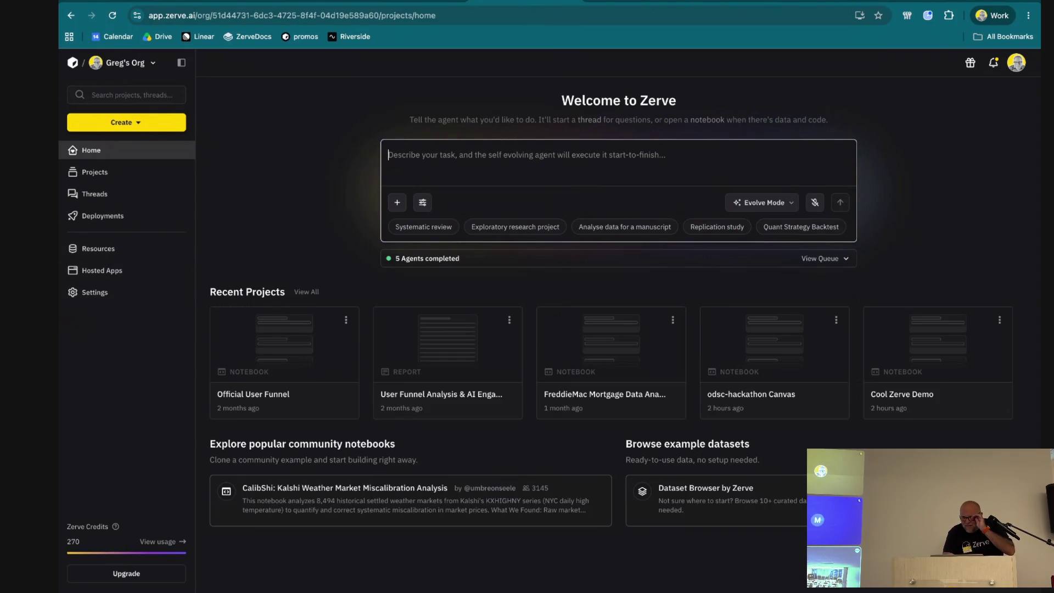
# Reach Resources via Projects and Threads, then open greg_snowflake's Data Discovery Report
pyautogui.click(101, 175)
pyautogui.click(97, 198)
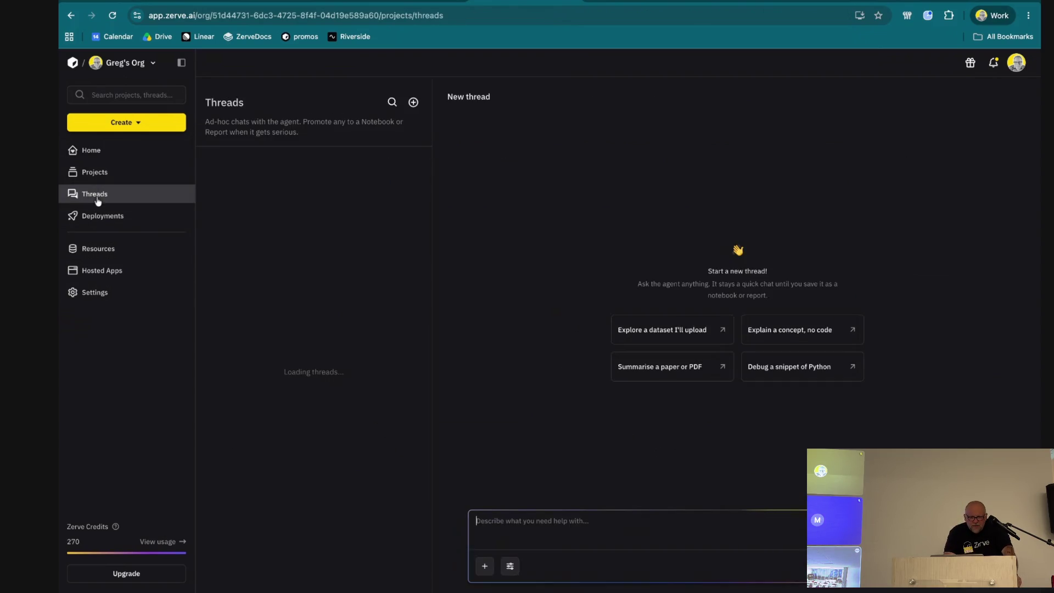
pyautogui.click(99, 250)
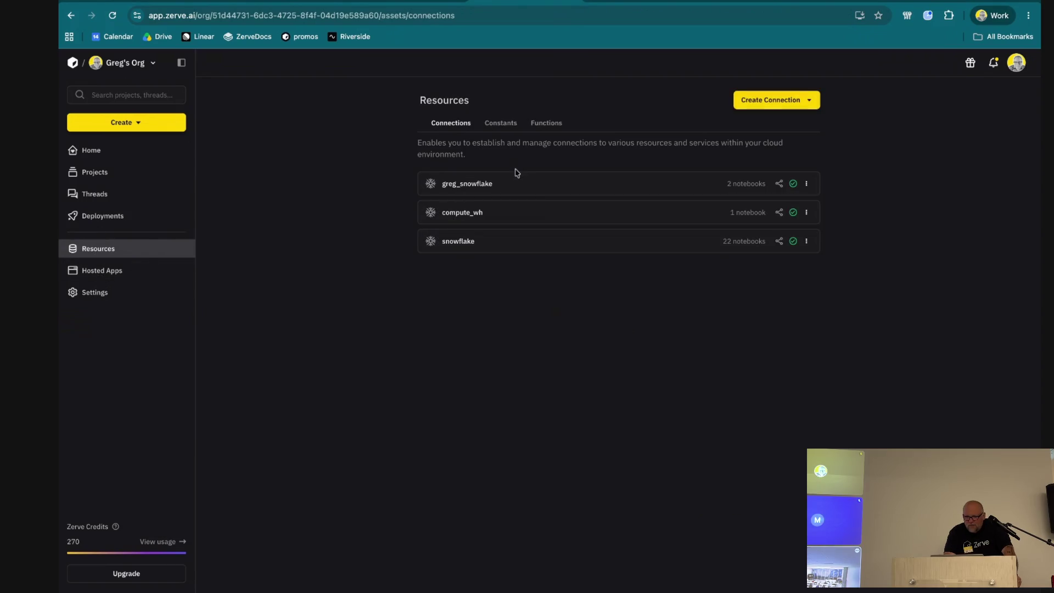
pyautogui.click(513, 185)
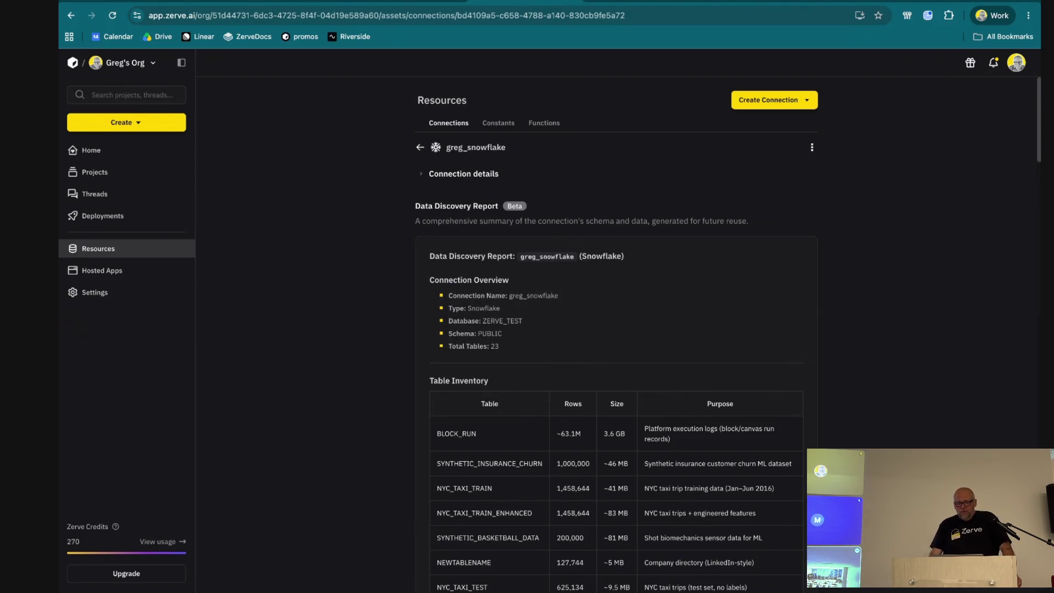
pyautogui.scroll(-5, 497, 346)
pyautogui.scroll(-2, 498, 344)
pyautogui.scroll(-3, 498, 342)
pyautogui.scroll(-3, 497, 342)
pyautogui.scroll(-2, 497, 342)
pyautogui.scroll(-1, 498, 343)
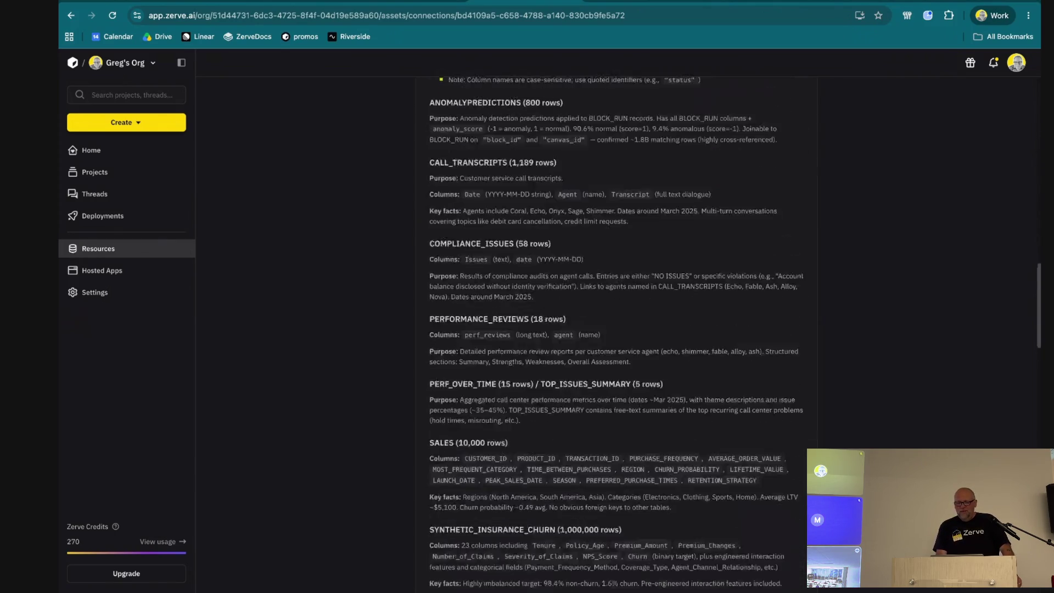
pyautogui.scroll(-3, 498, 343)
pyautogui.scroll(-1, 616, 339)
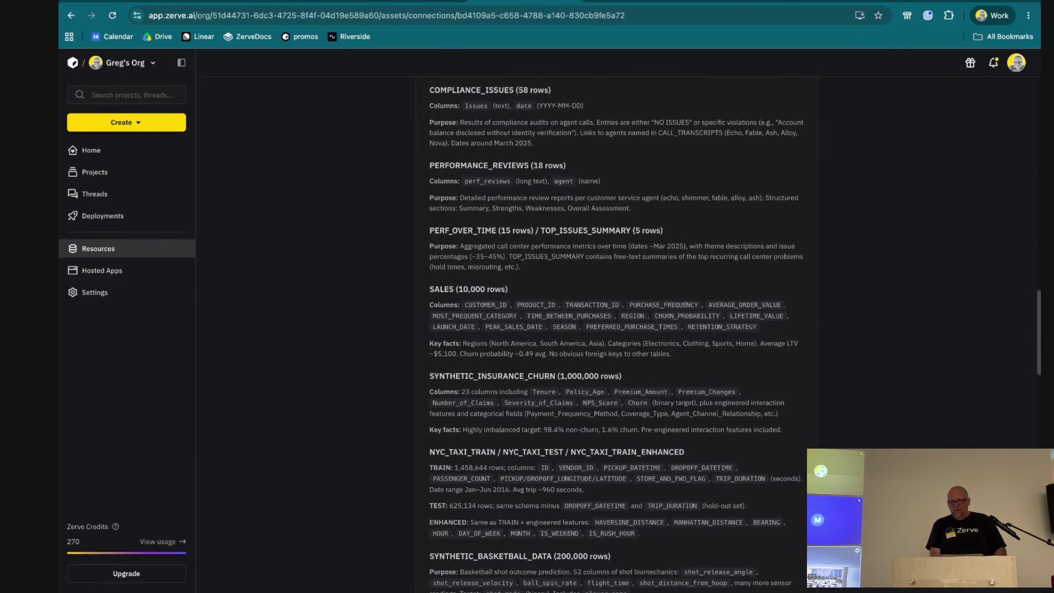
pyautogui.scroll(-3, 616, 338)
pyautogui.scroll(-3, 616, 338)
pyautogui.scroll(-1, 616, 338)
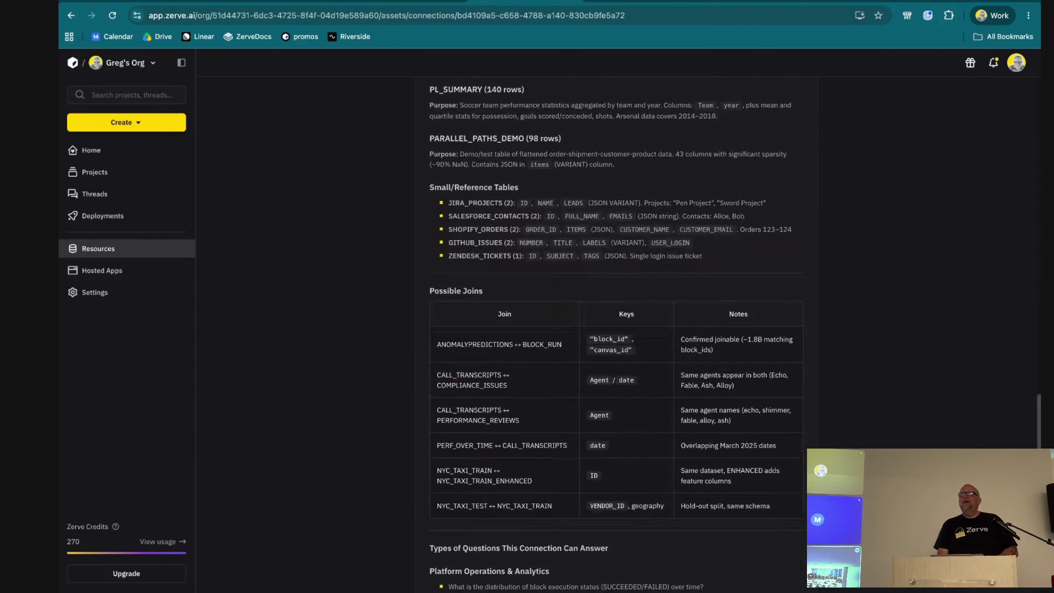
pyautogui.scroll(-1, 616, 338)
pyautogui.scroll(-3, 616, 338)
pyautogui.scroll(-2, 616, 338)
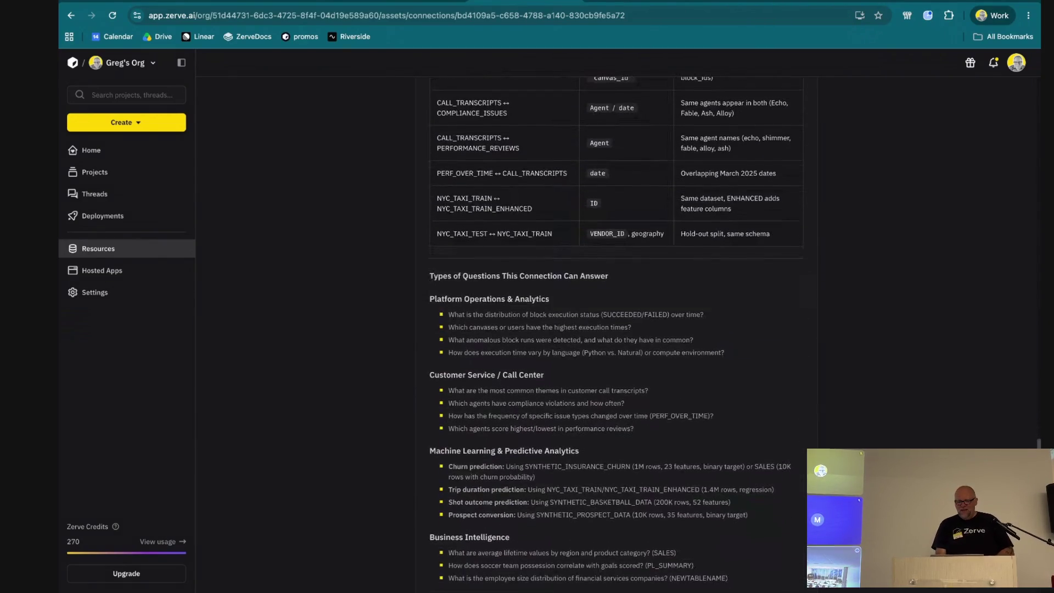
pyautogui.scroll(-4, 616, 338)
pyautogui.scroll(-1, 616, 337)
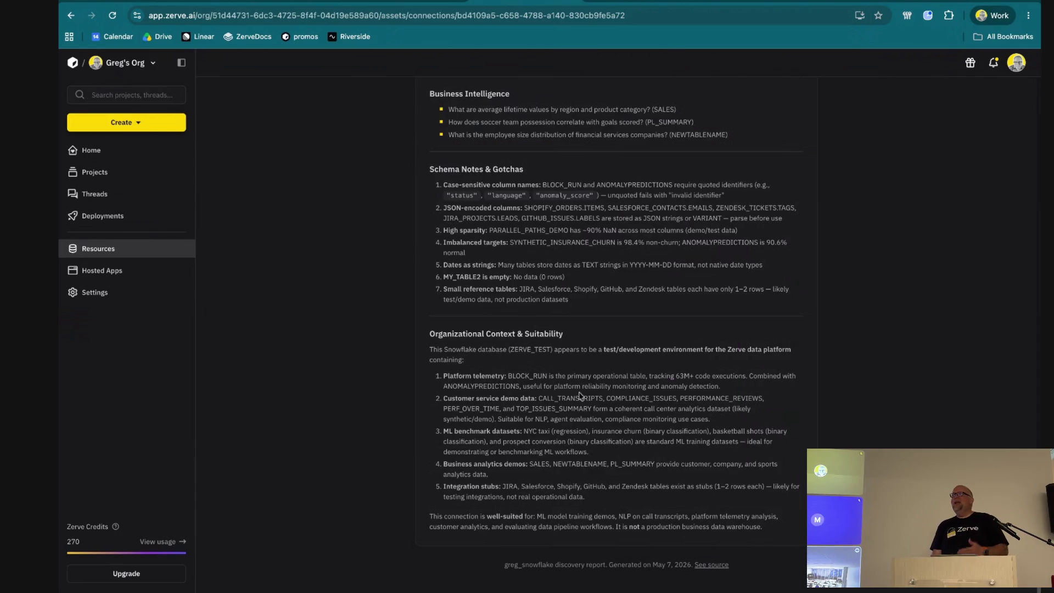
pyautogui.scroll(15, 615, 329)
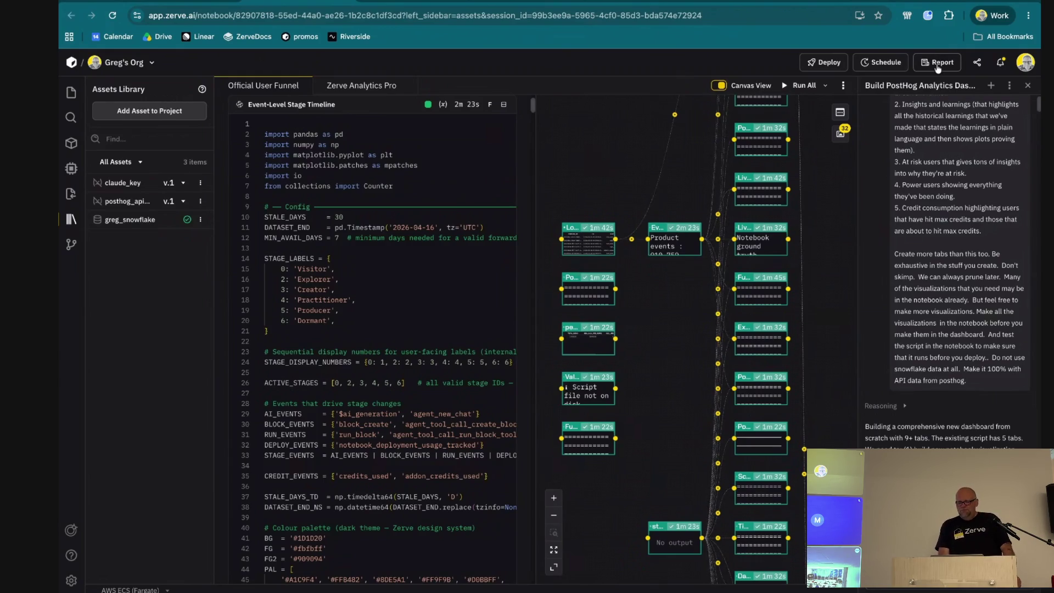
# Start creating a shareable report from the Official User Funnel notebook
pyautogui.click(941, 63)
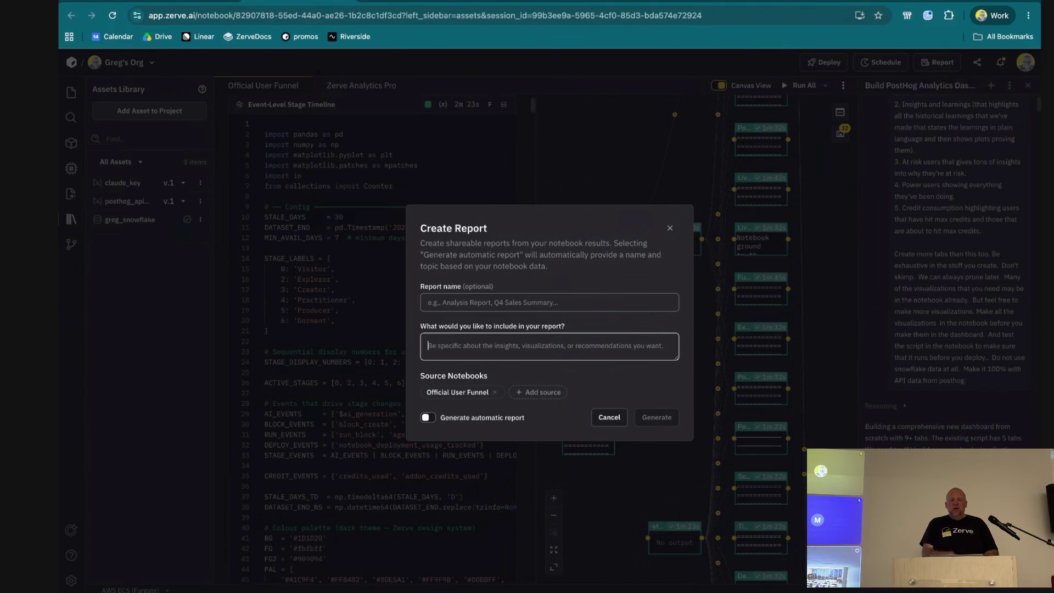
# Auto-generate the report name and topic, dismiss the dialog, and bring up the AI agent chat (Ctrl+I)
pyautogui.click(428, 418)
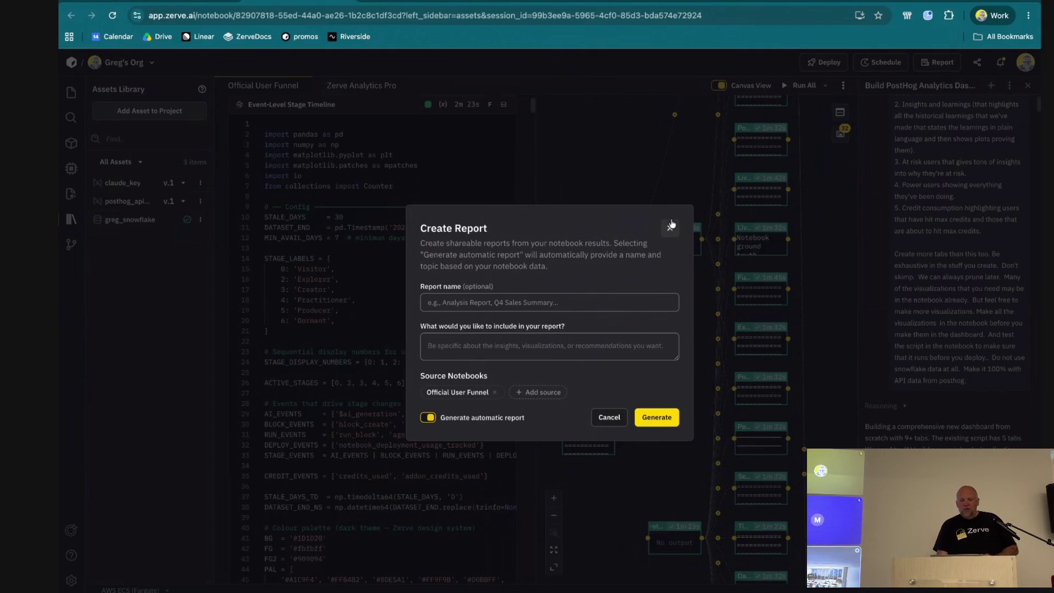
pyautogui.click(670, 227)
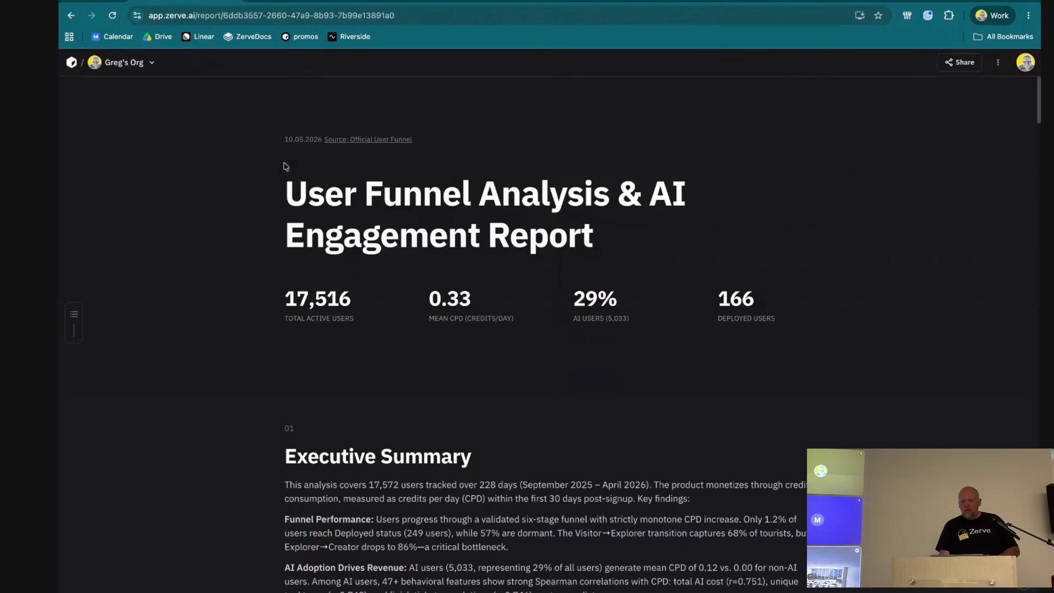
pyautogui.scroll(-10, 337, 281)
pyautogui.scroll(-10, 336, 281)
pyautogui.scroll(10, 337, 281)
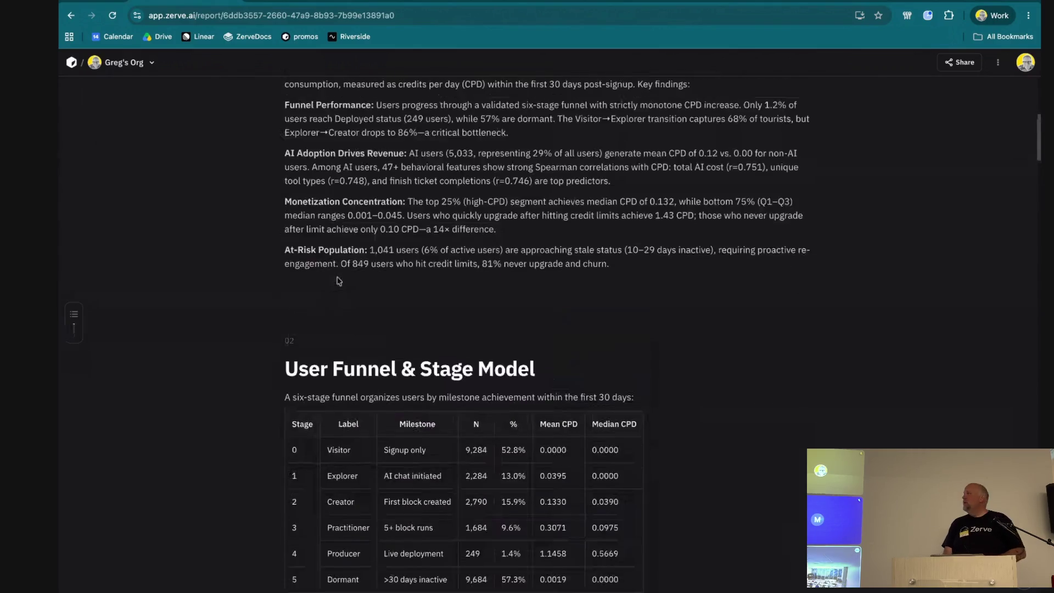
pyautogui.scroll(10, 336, 281)
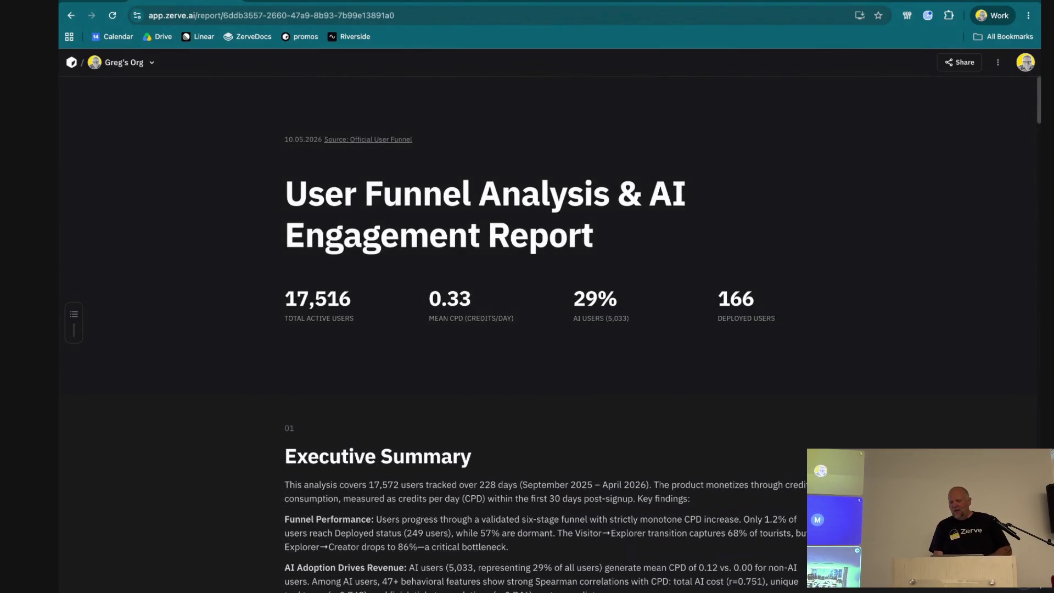
pyautogui.hotkey('ctrl', 'i')
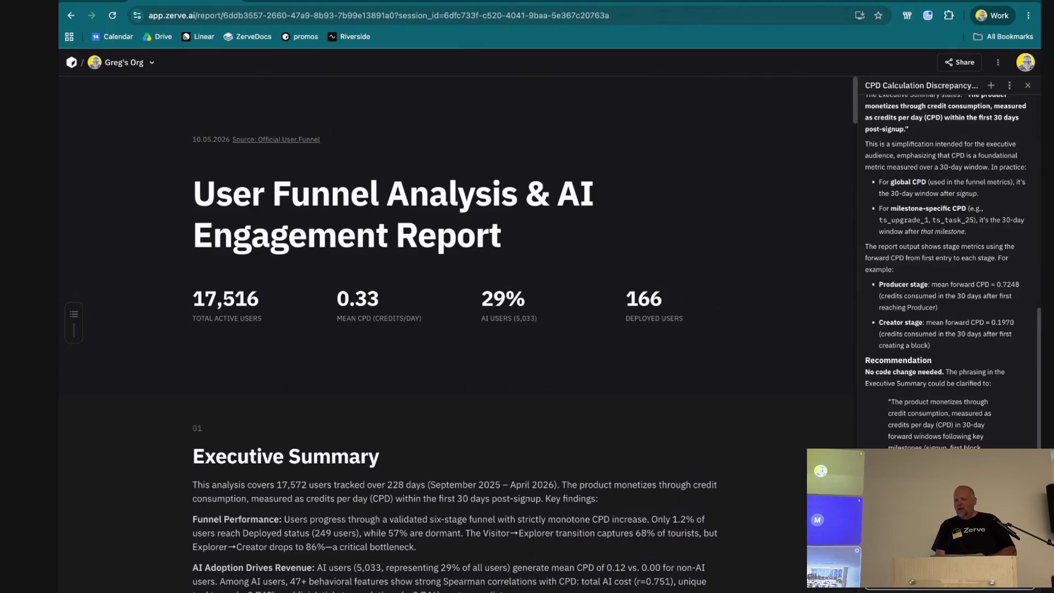
pyautogui.scroll(2, 938, 169)
pyautogui.scroll(3, 937, 169)
pyautogui.scroll(2, 937, 169)
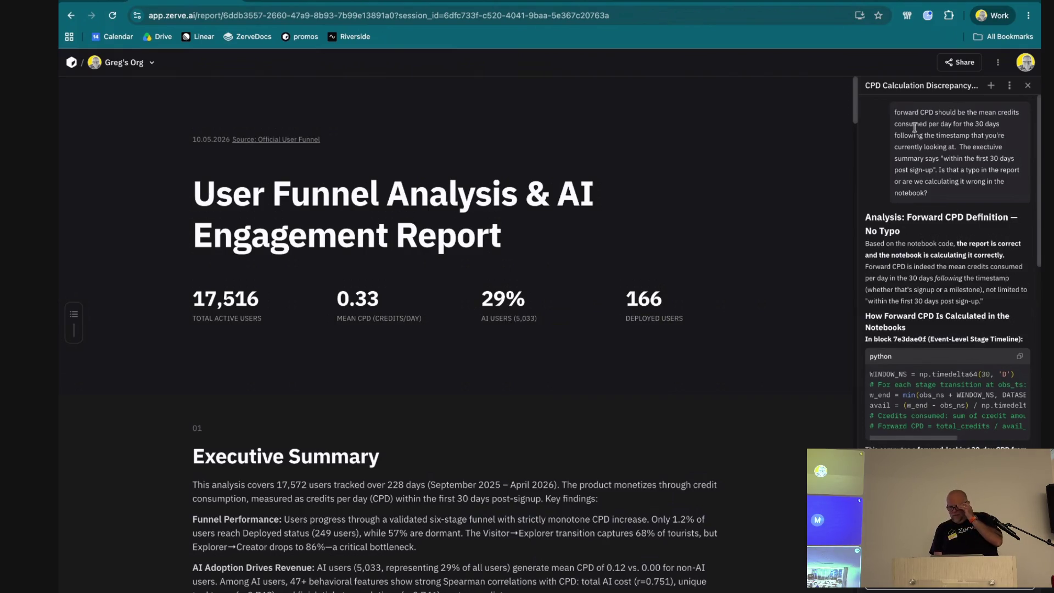
pyautogui.scroll(-2, 927, 339)
pyautogui.scroll(-2, 926, 339)
pyautogui.scroll(-3, 927, 338)
pyautogui.scroll(-2, 927, 339)
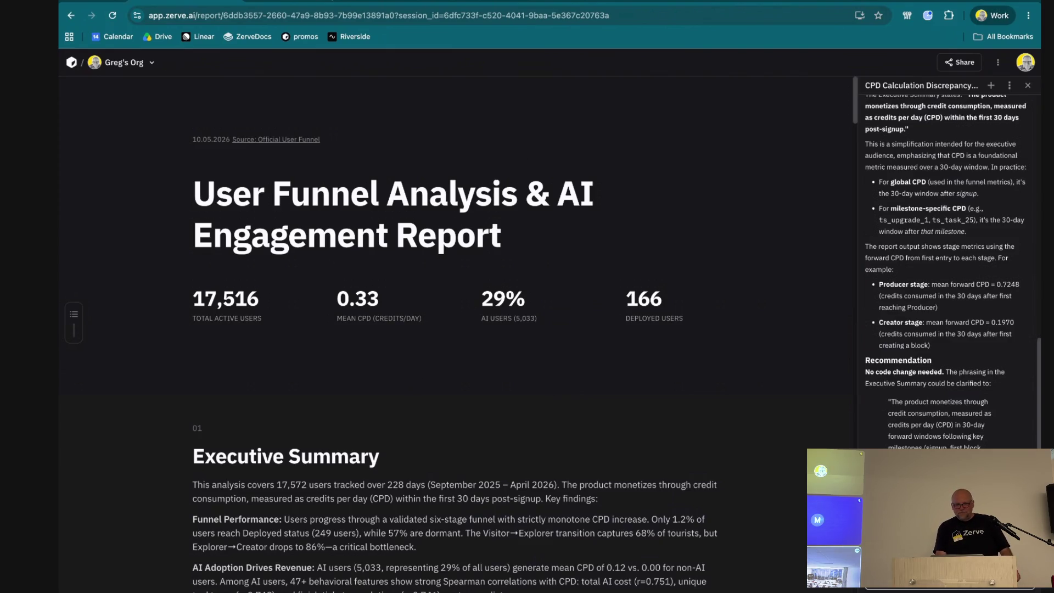
# Show the Zerve Analytics Pro deployment settings with the zerve-user-funnel address and Streamlit main.py
pyautogui.click(823, 63)
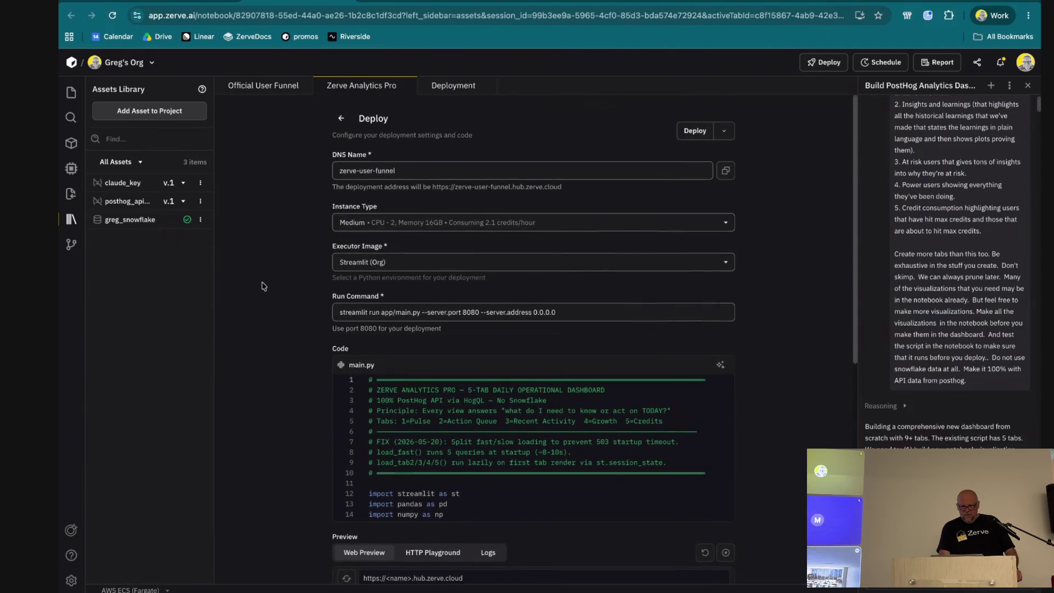
pyautogui.scroll(-1, 262, 286)
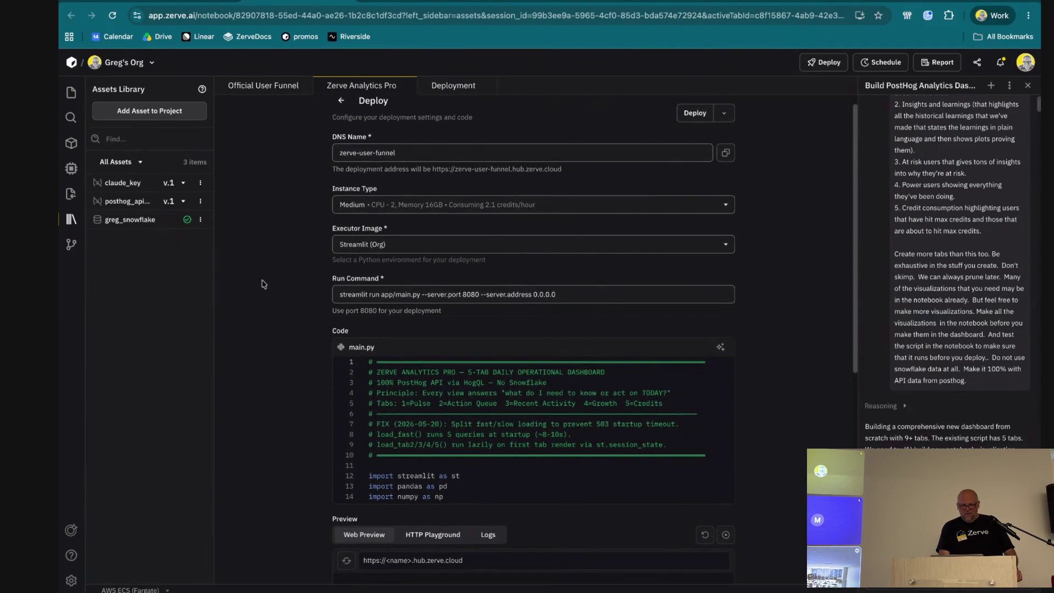
pyautogui.scroll(-5, 262, 284)
pyautogui.scroll(4, 262, 284)
pyautogui.scroll(5, 262, 284)
pyautogui.scroll(-10, 459, 421)
pyautogui.scroll(-10, 459, 421)
pyautogui.scroll(-10, 459, 421)
pyautogui.scroll(-10, 458, 421)
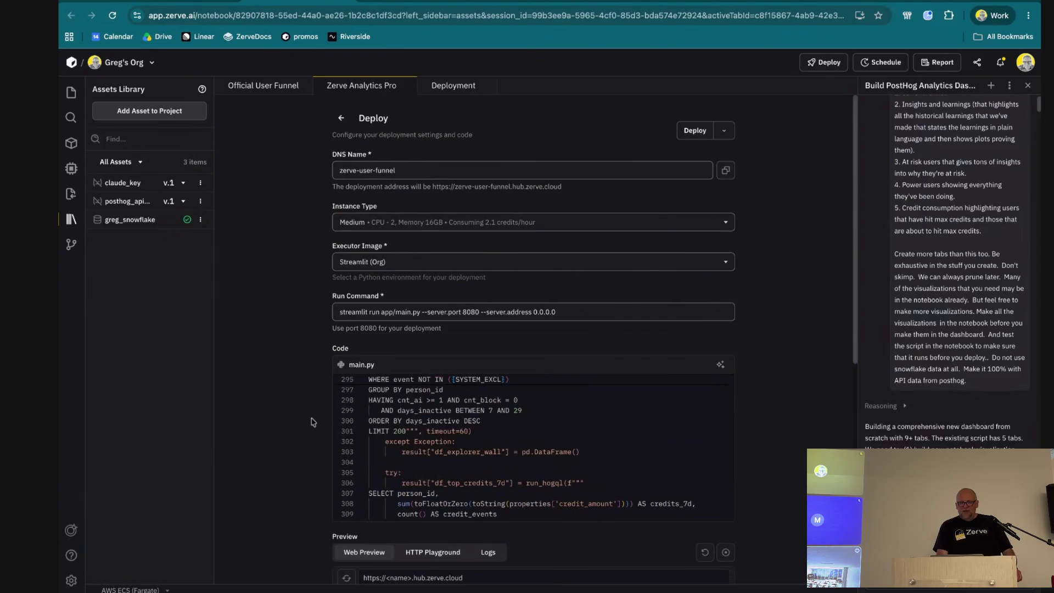
pyautogui.scroll(-5, 311, 421)
pyautogui.scroll(5, 311, 422)
# Bring up and close the deployment type chooser
pyautogui.click(456, 89)
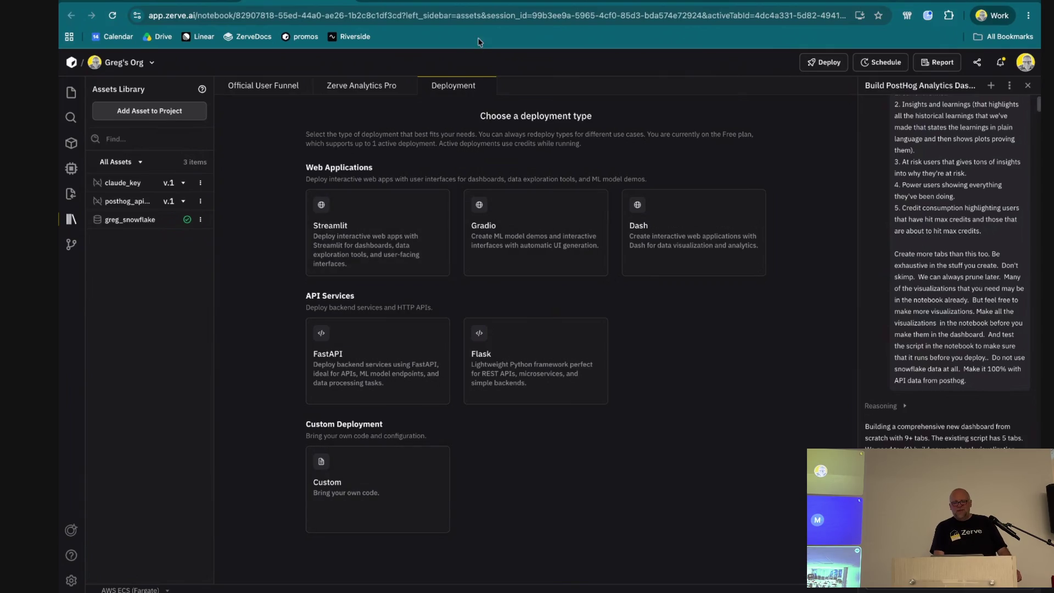
pyautogui.click(485, 86)
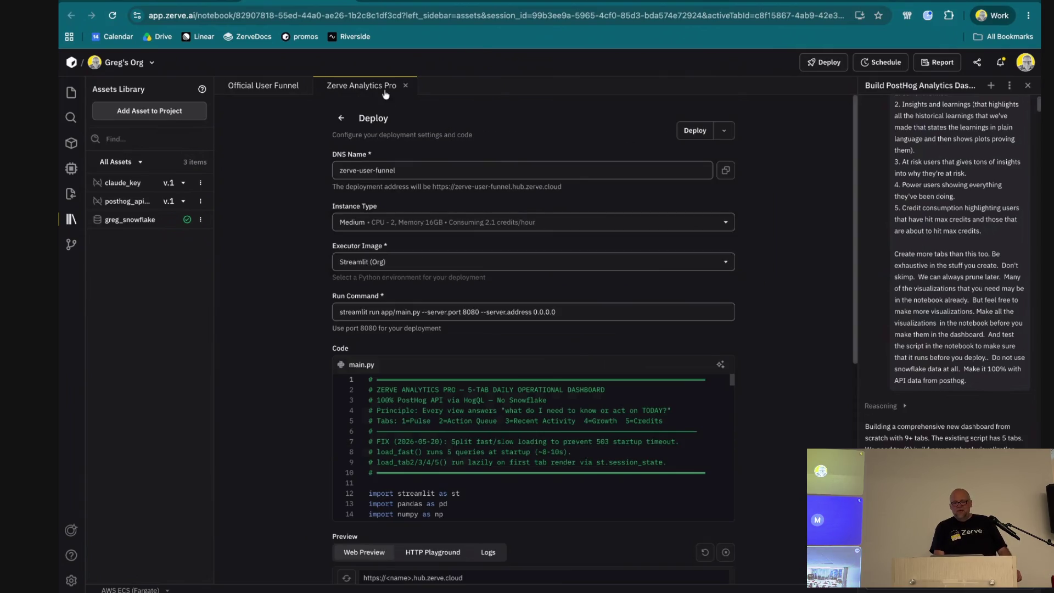
# Load the copied zerve-user-funnel.hub.zerve.cloud address in a new browser tab, then return to the deploy settings
pyautogui.click(724, 170)
pyautogui.hotkey('ctrl', 't')
pyautogui.hotkey('ctrl', 'v')
pyautogui.press('Return')
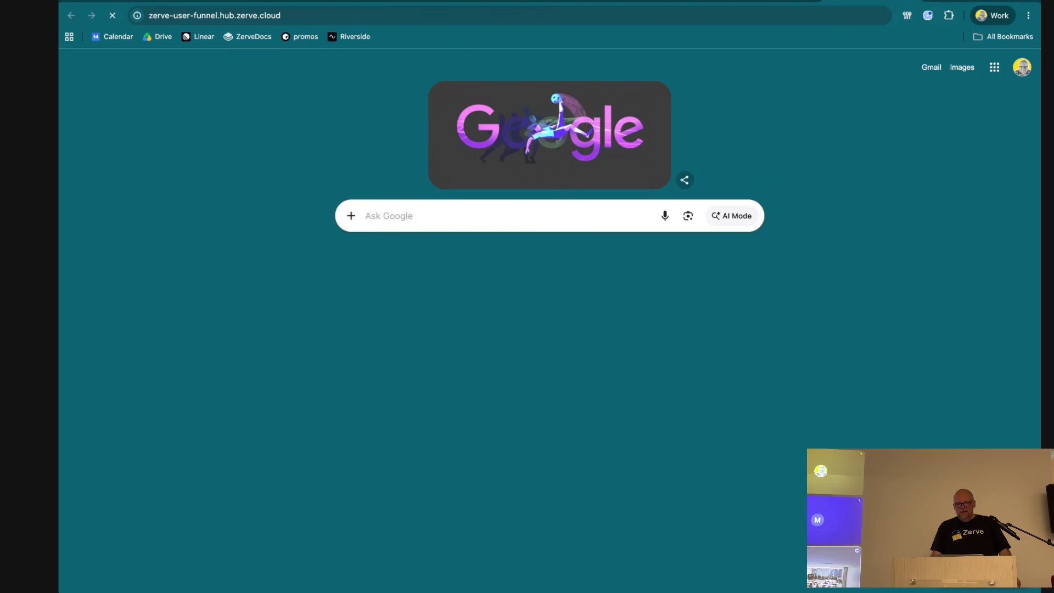
pyautogui.hotkey('ctrl', 'shift', 'Tab')
pyautogui.hotkey('ctrl', 'shift', 'Tab')
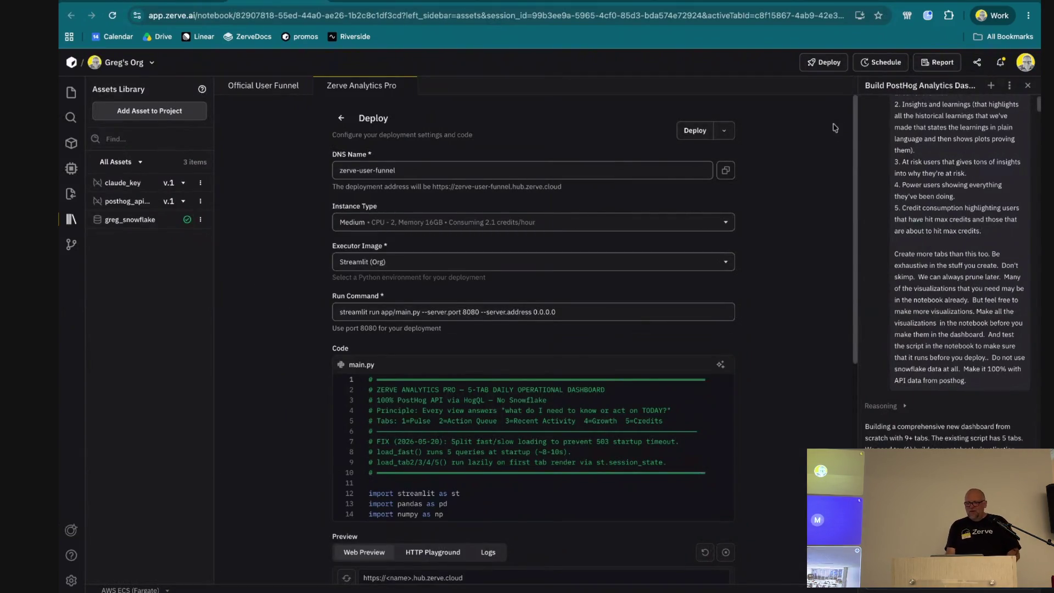
# Deploy the Zerve Analytics Pro Streamlit app to start its build
pyautogui.click(694, 130)
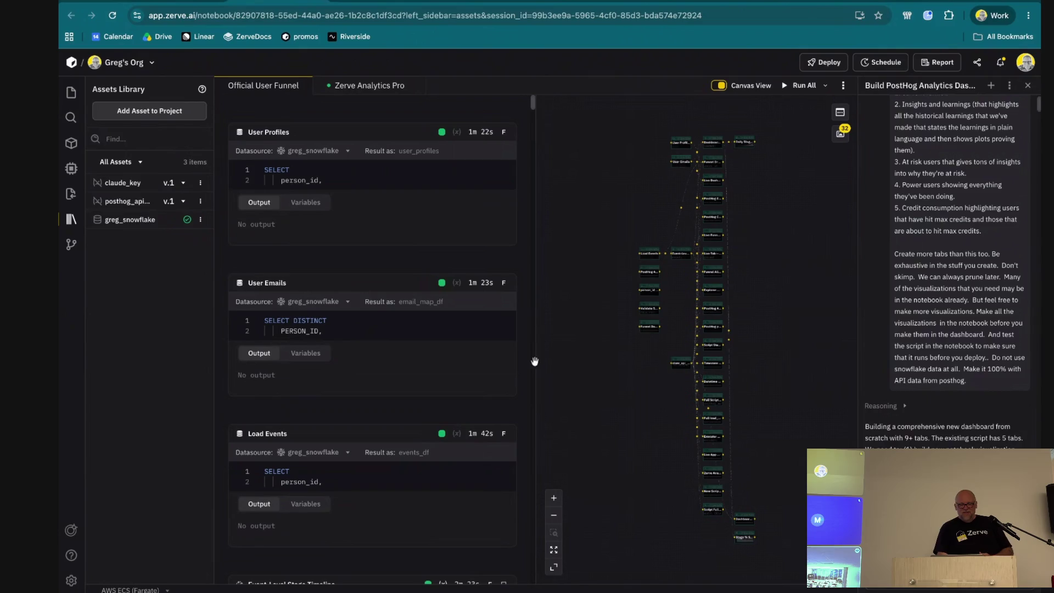
pyautogui.moveTo(372, 198)
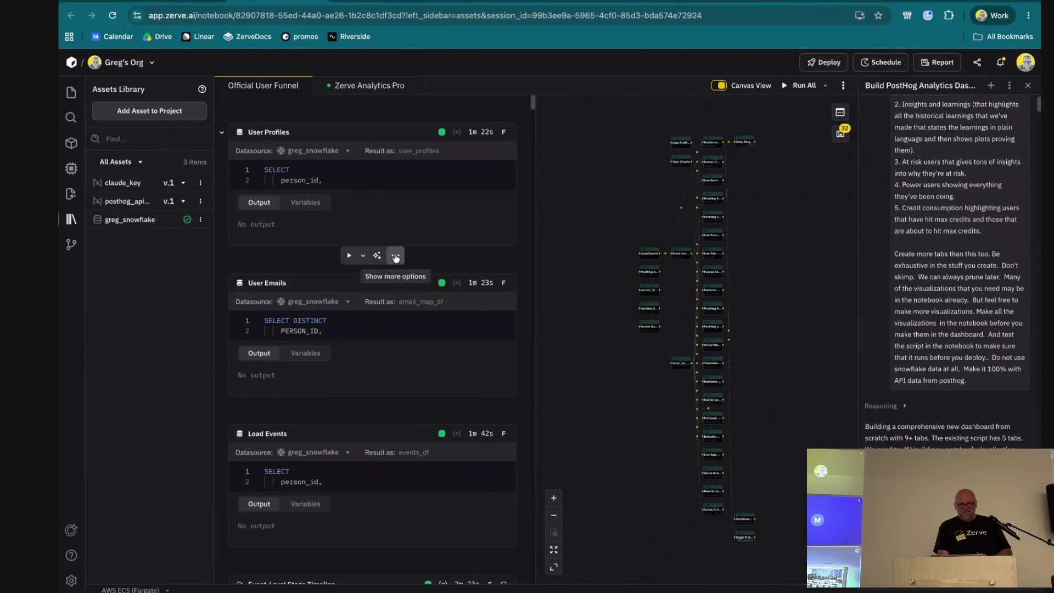
# Show the User Profiles block's run history from its more-options menu
pyautogui.click(396, 254)
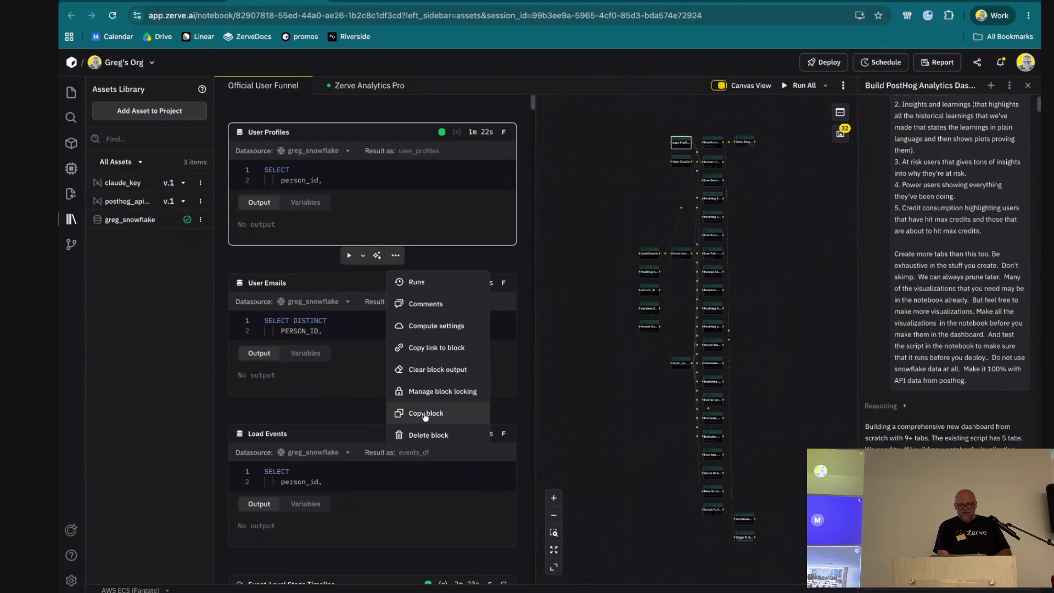
pyautogui.click(425, 284)
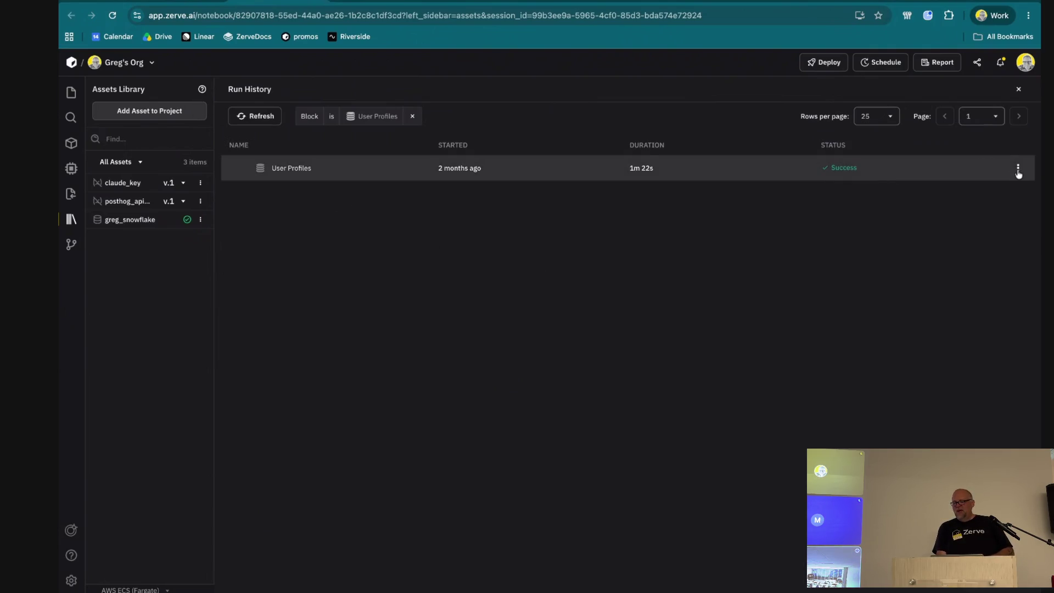
# Inspect the single successful User Profiles run from its row actions
pyautogui.click(1018, 168)
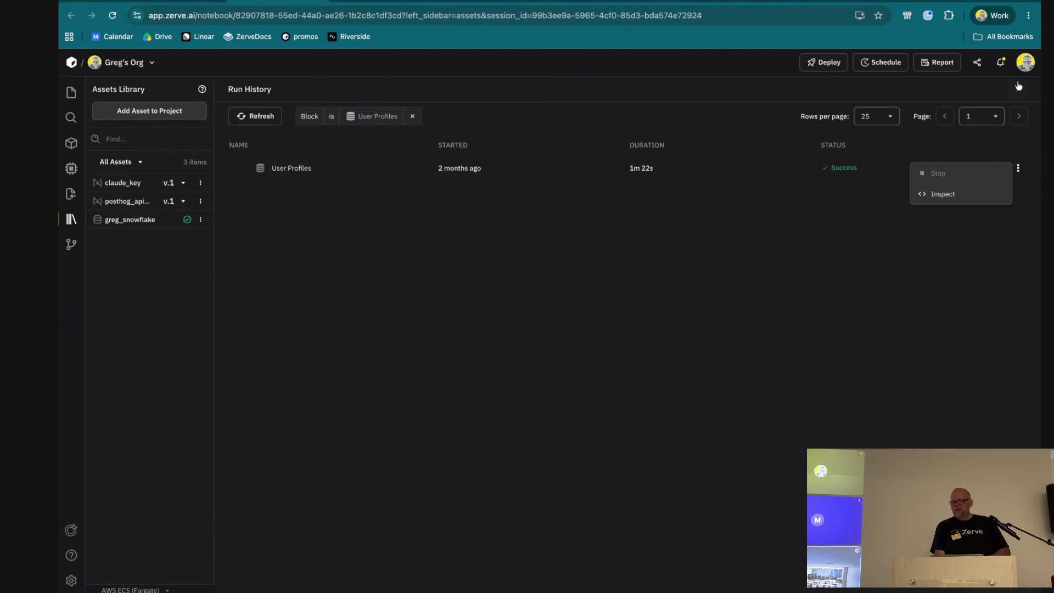
pyautogui.click(949, 198)
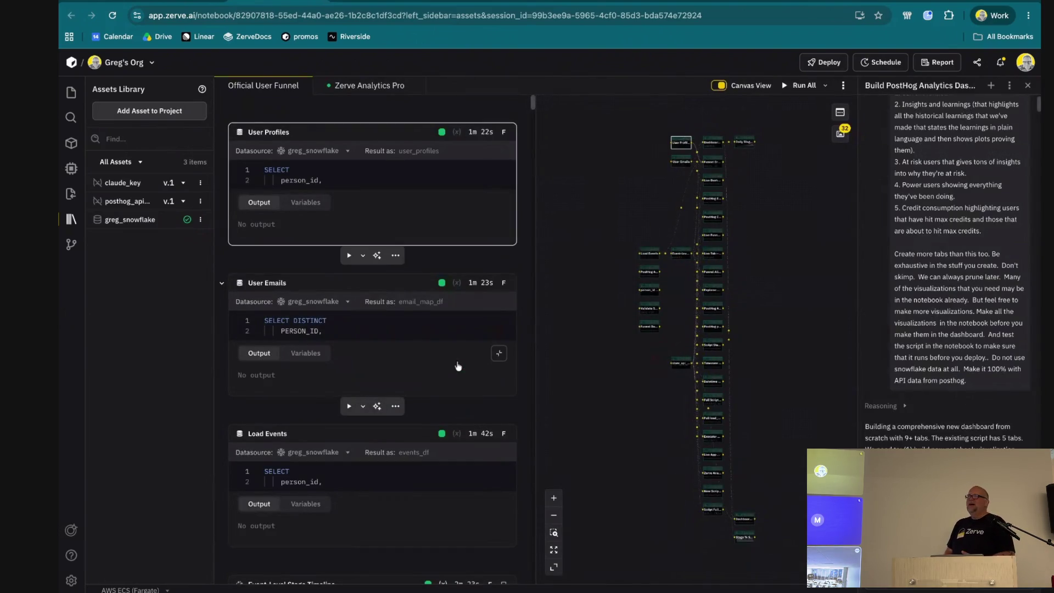
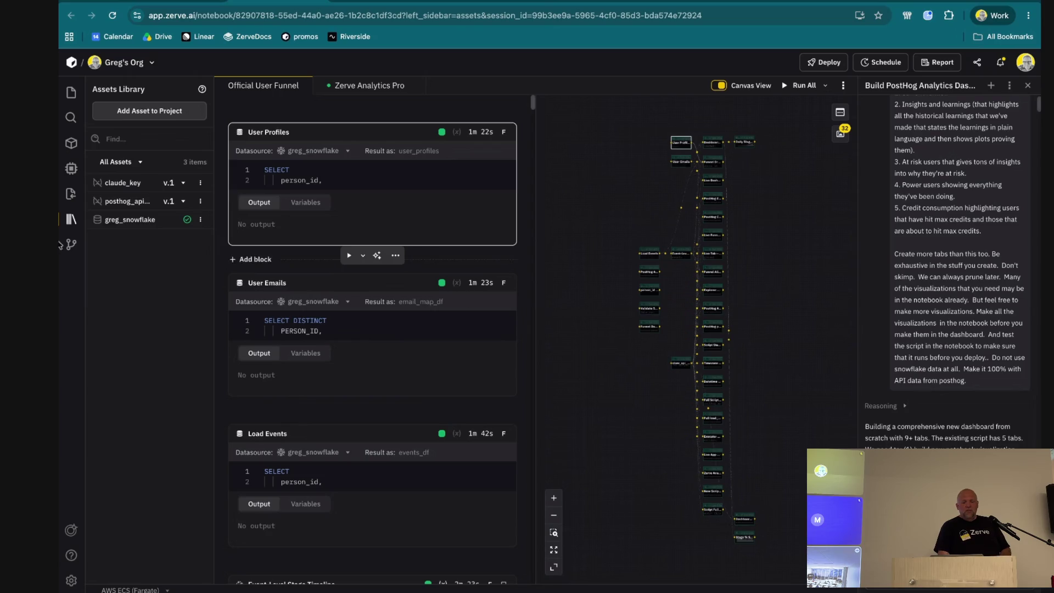
# Review compute settings keeping Serverless mode, then bring up the gallery of 32 generated charts
pyautogui.click(71, 168)
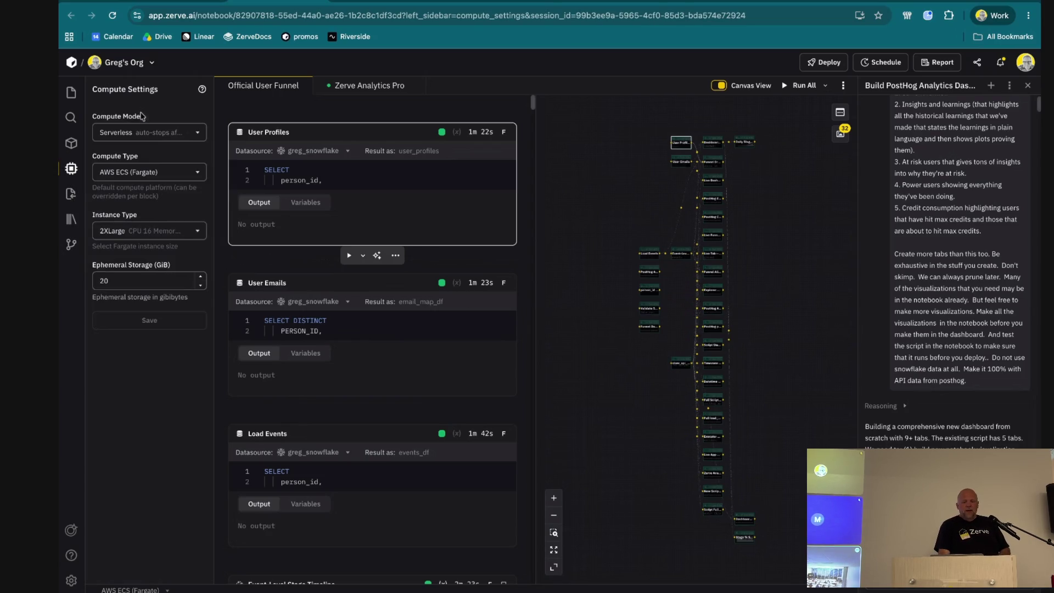
pyautogui.click(138, 134)
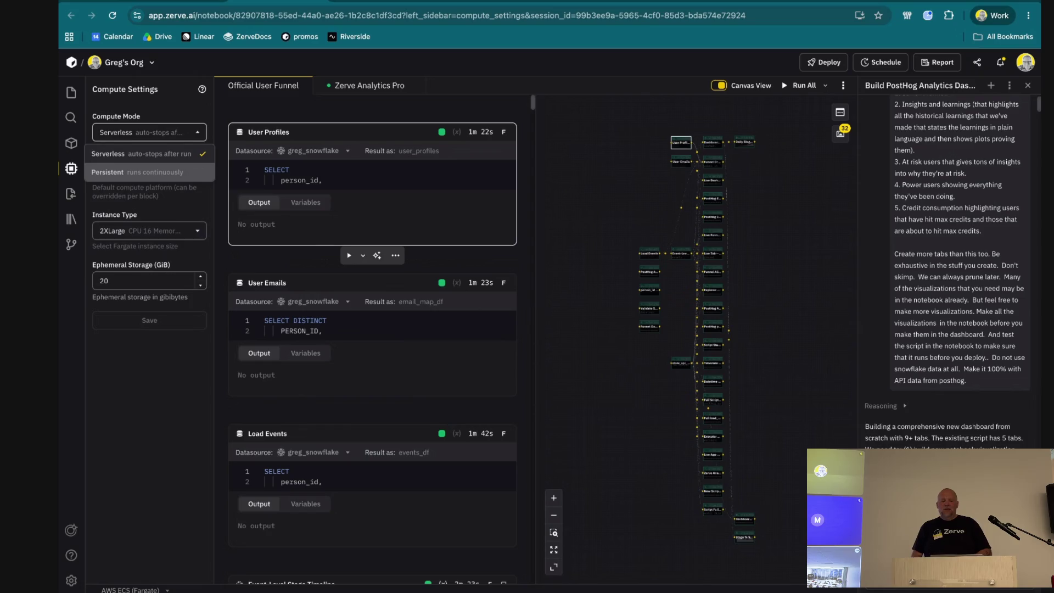
pyautogui.click(129, 368)
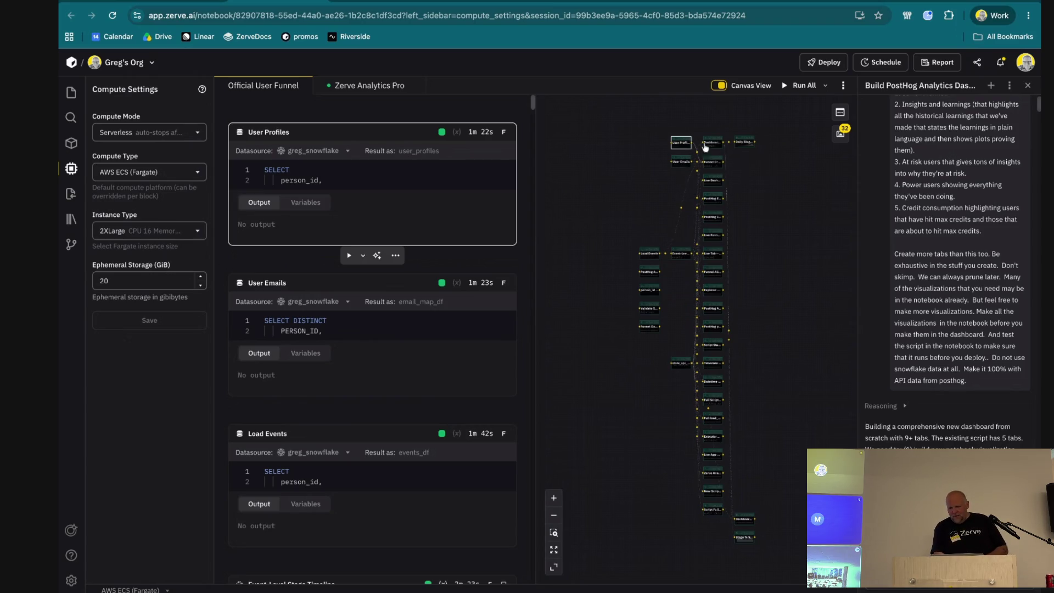
pyautogui.click(841, 134)
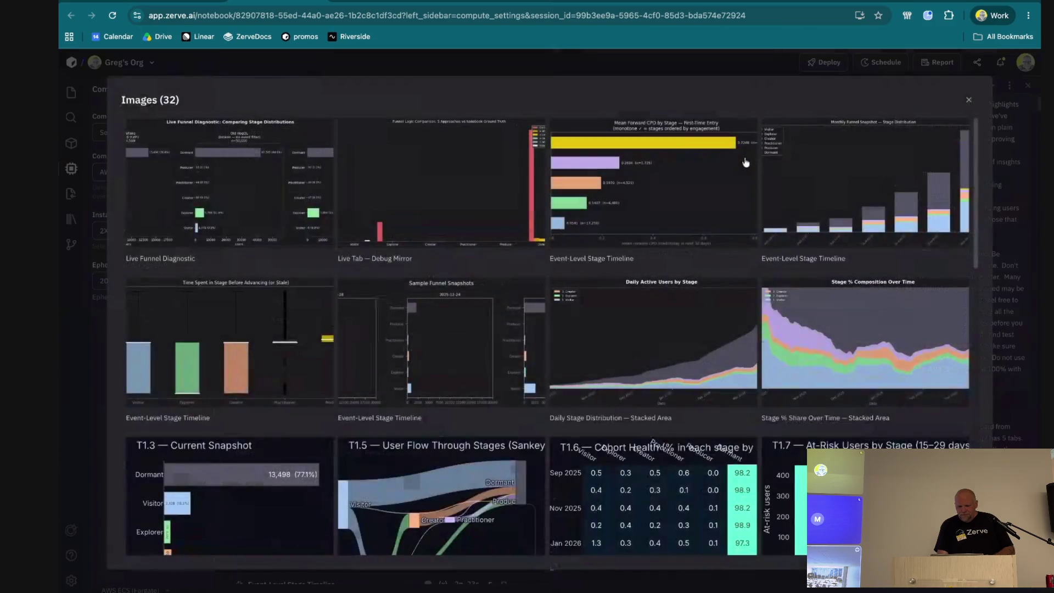
# View the Stage % Share and Daily Stage Distribution charts full size, then return to the notebook
pyautogui.click(826, 329)
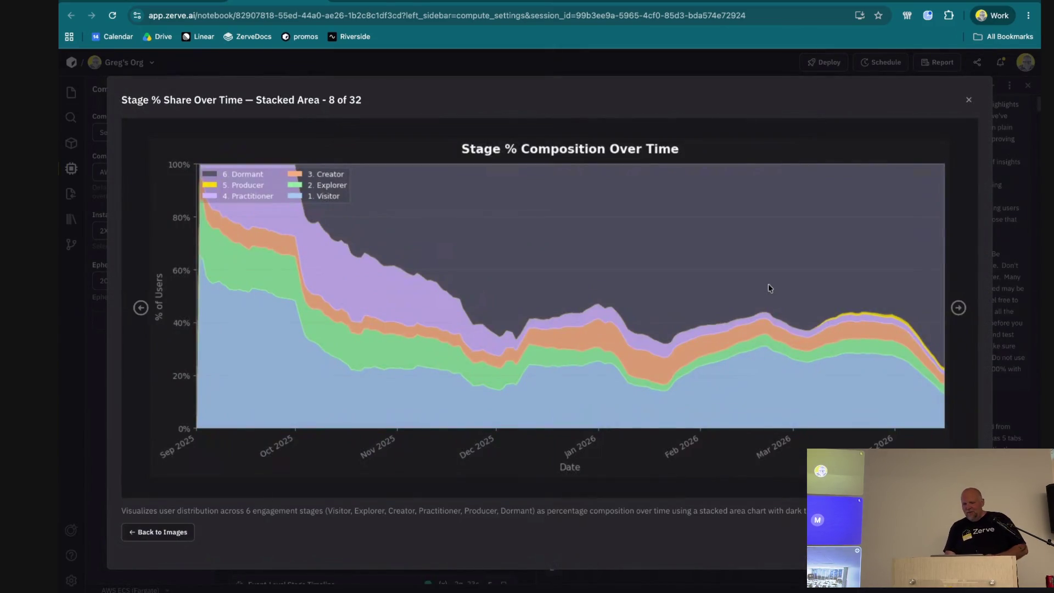
pyautogui.press('Escape')
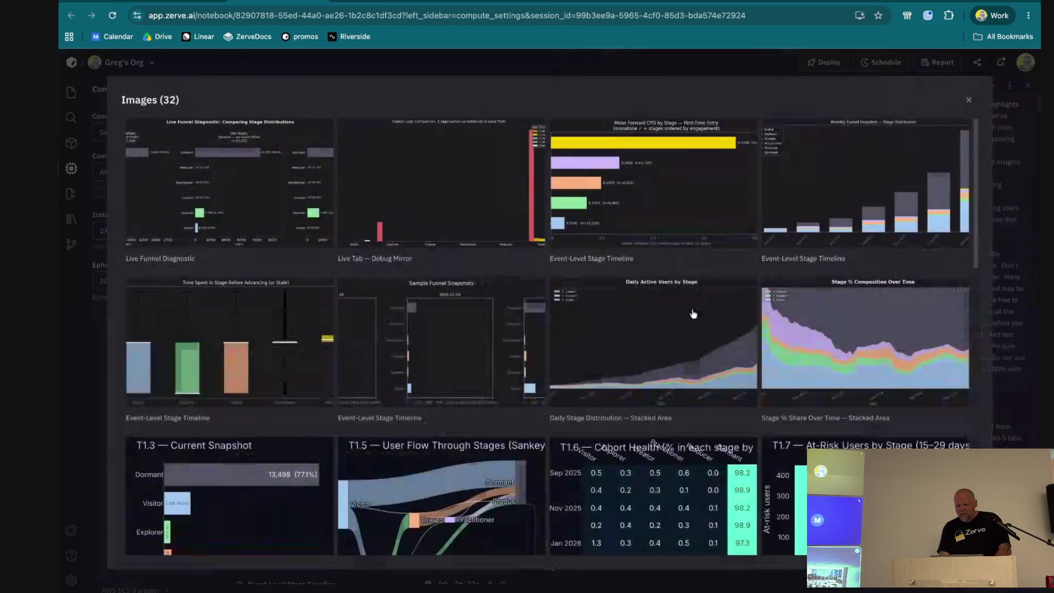
pyautogui.click(694, 313)
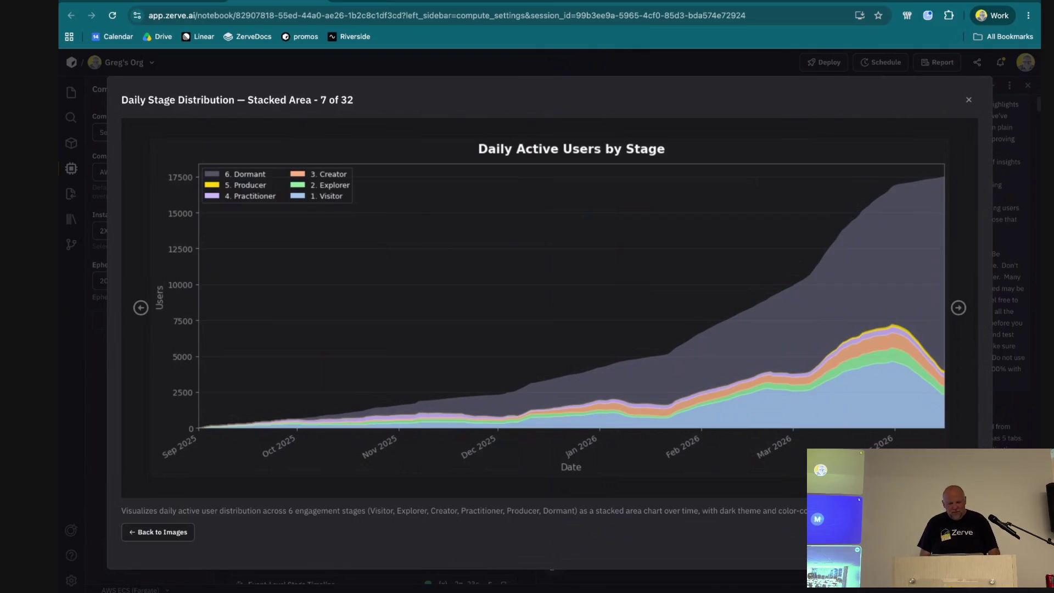
pyautogui.press('Escape')
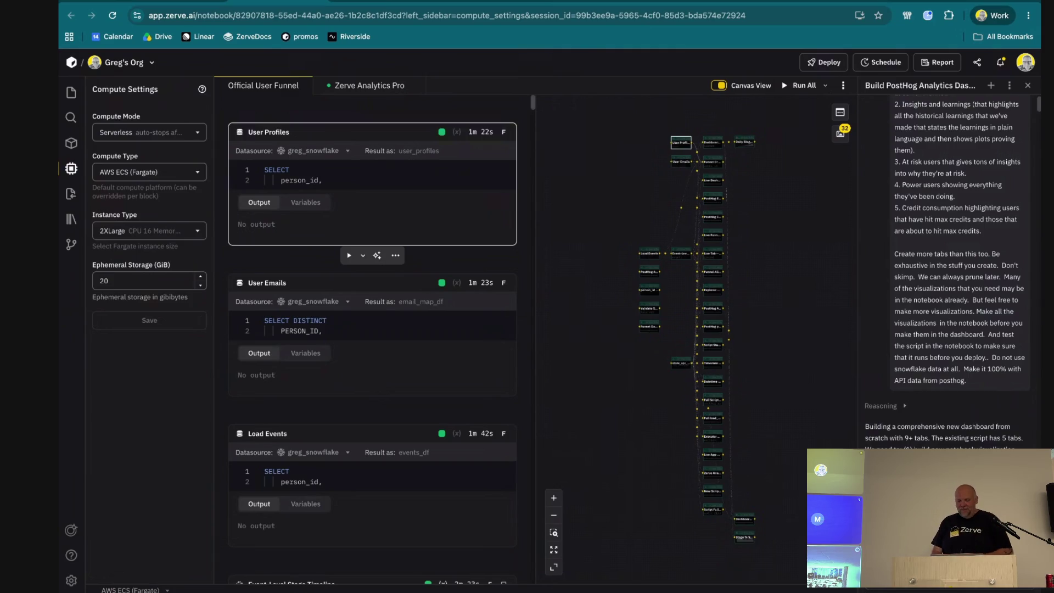
# Log out of the Zerve account and go to the login page from the homepage
pyautogui.click(1030, 66)
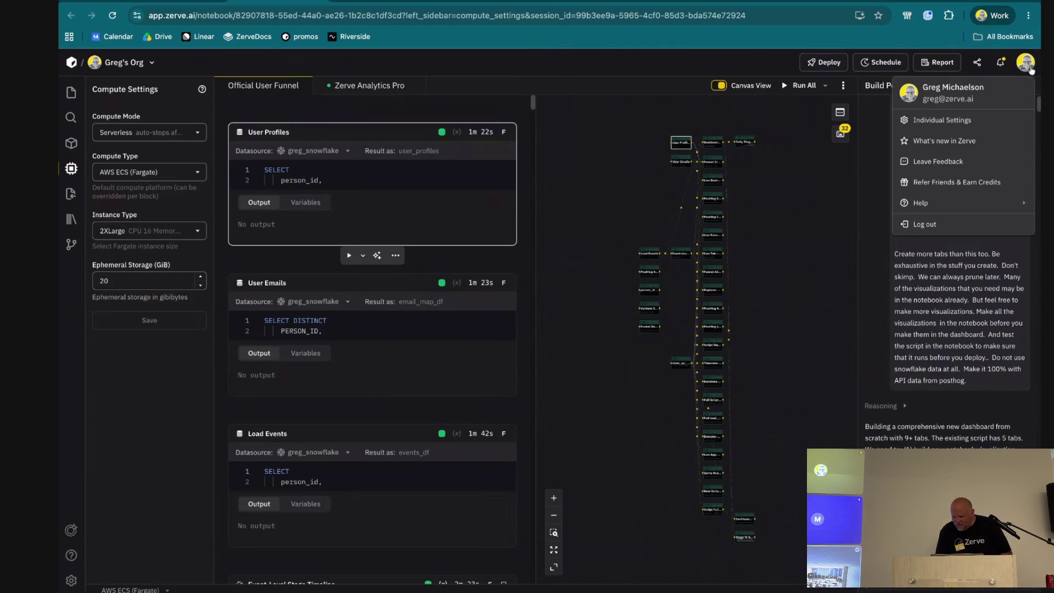
pyautogui.click(935, 224)
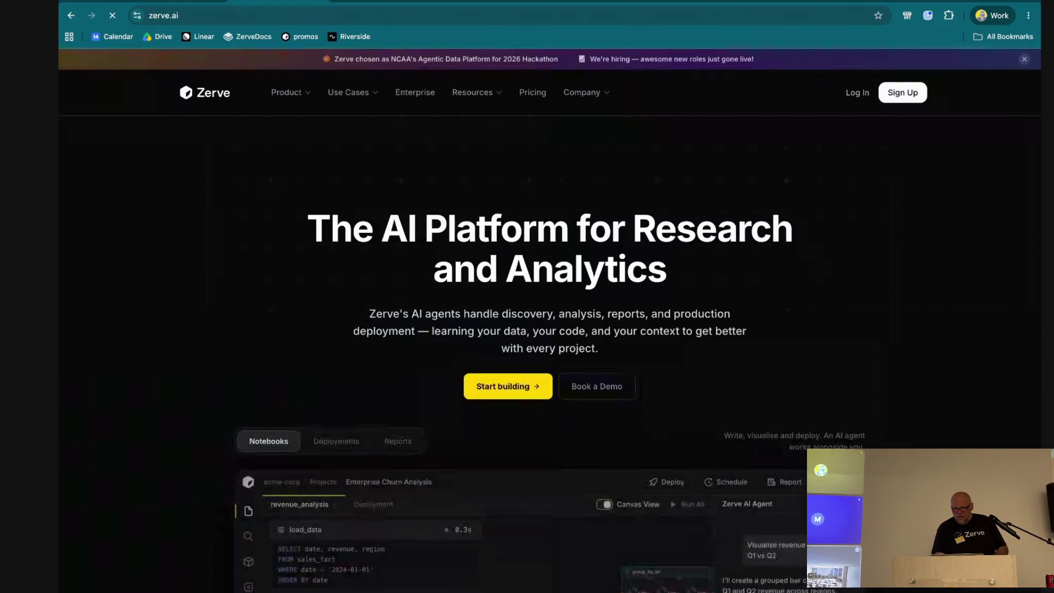
pyautogui.click(862, 94)
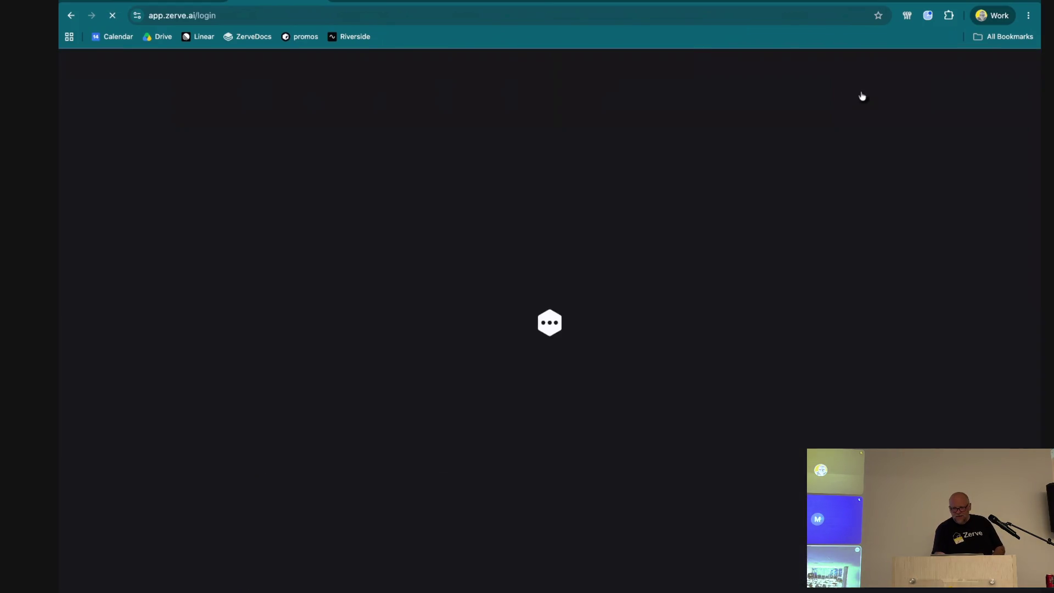